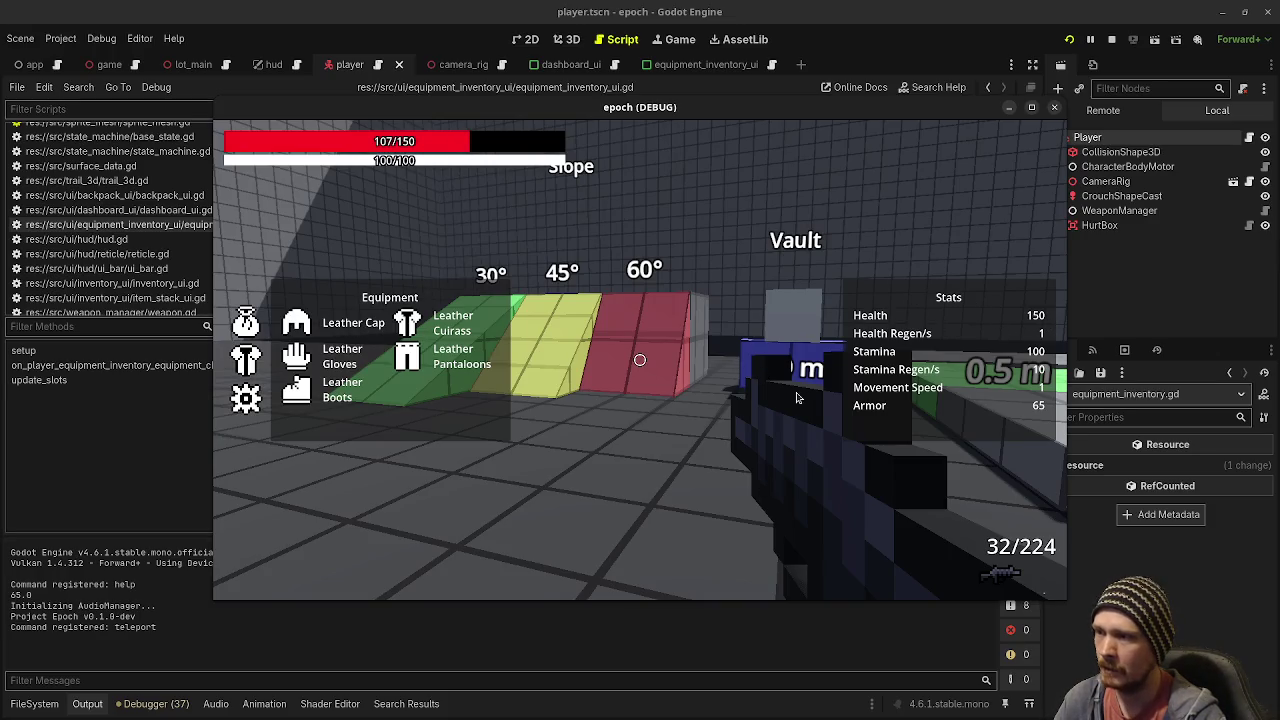
# Drink a potion from the backpack grid to refill health to 150/150
pyautogui.press('Tab')
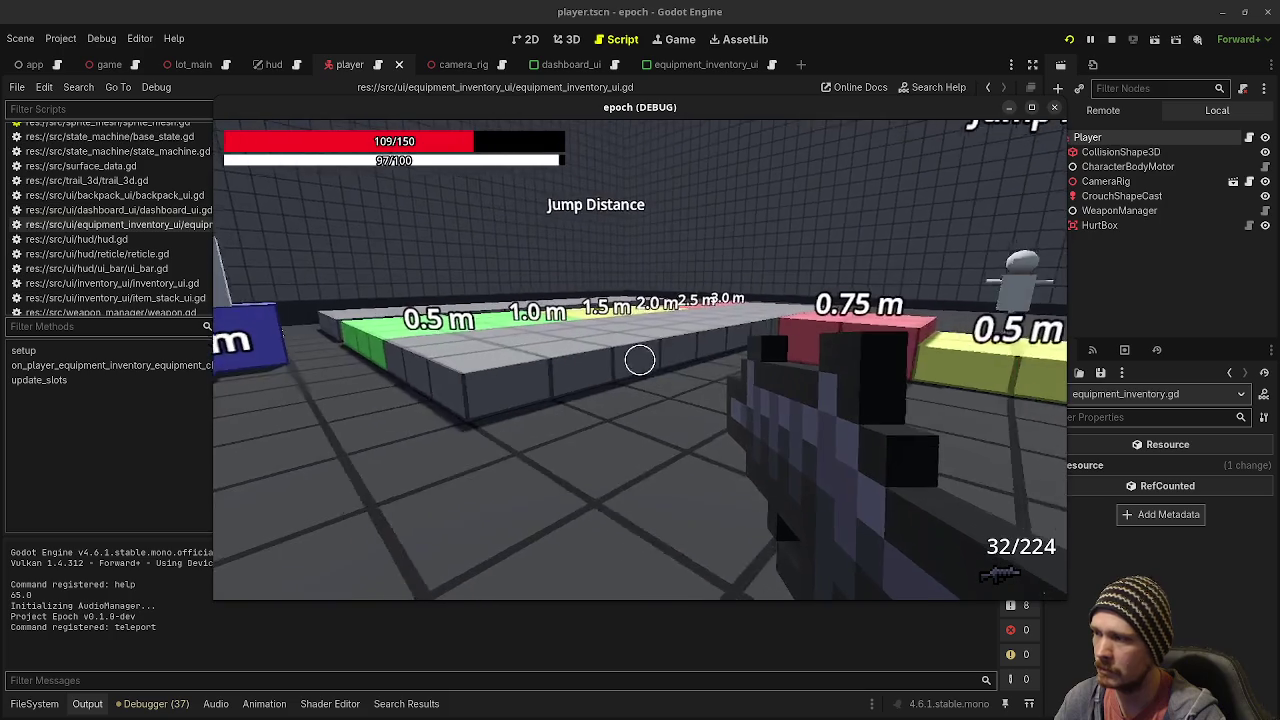
pyautogui.press('Tab')
pyautogui.click(249, 321)
pyautogui.click(247, 362)
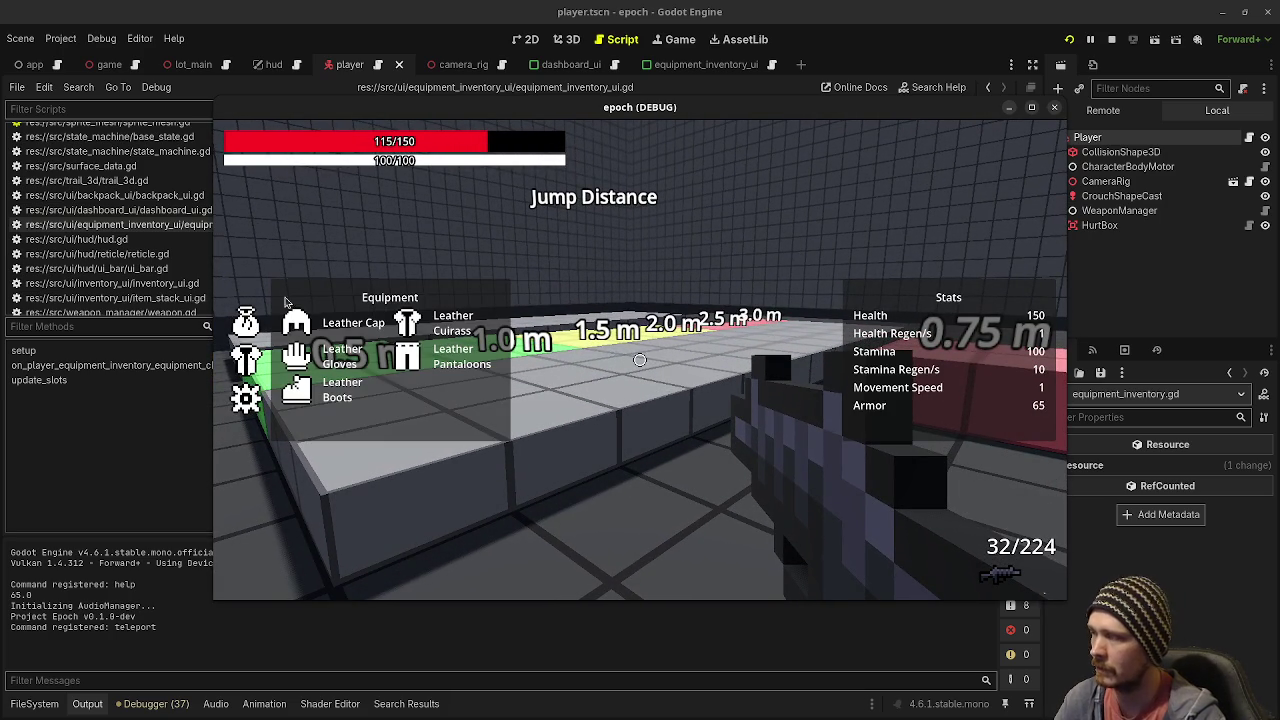
pyautogui.click(246, 318)
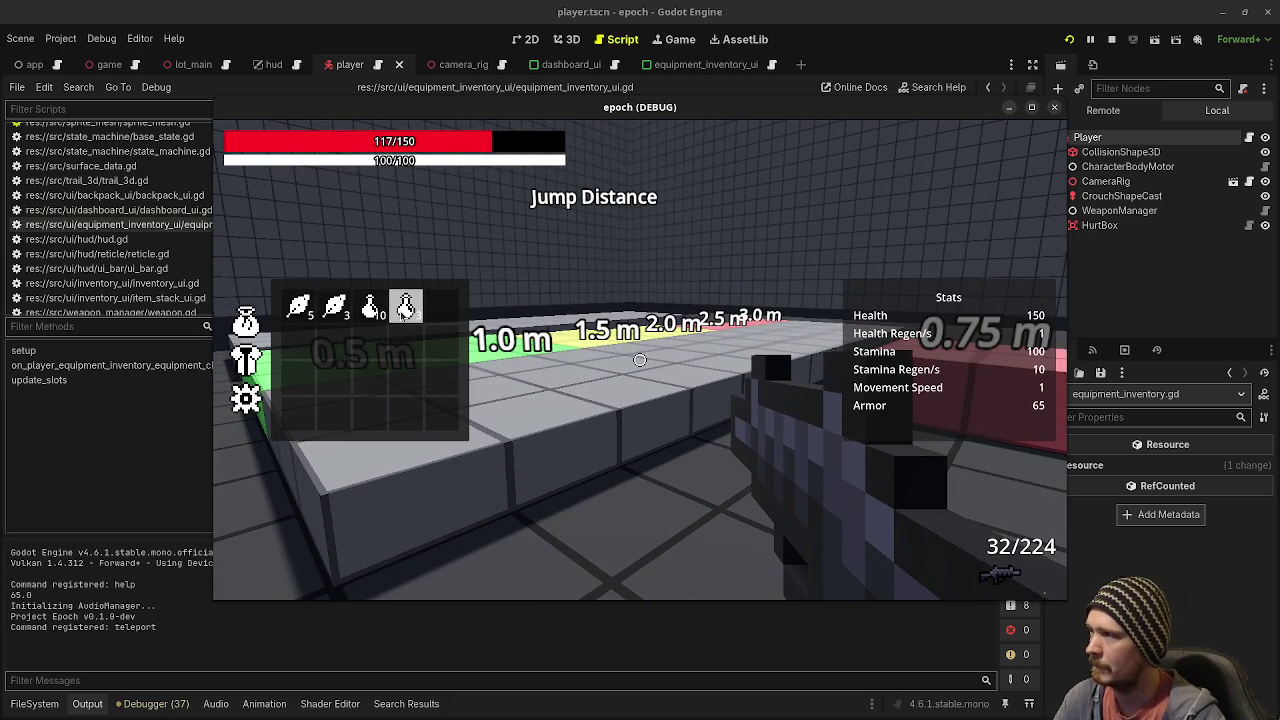
pyautogui.click(405, 312)
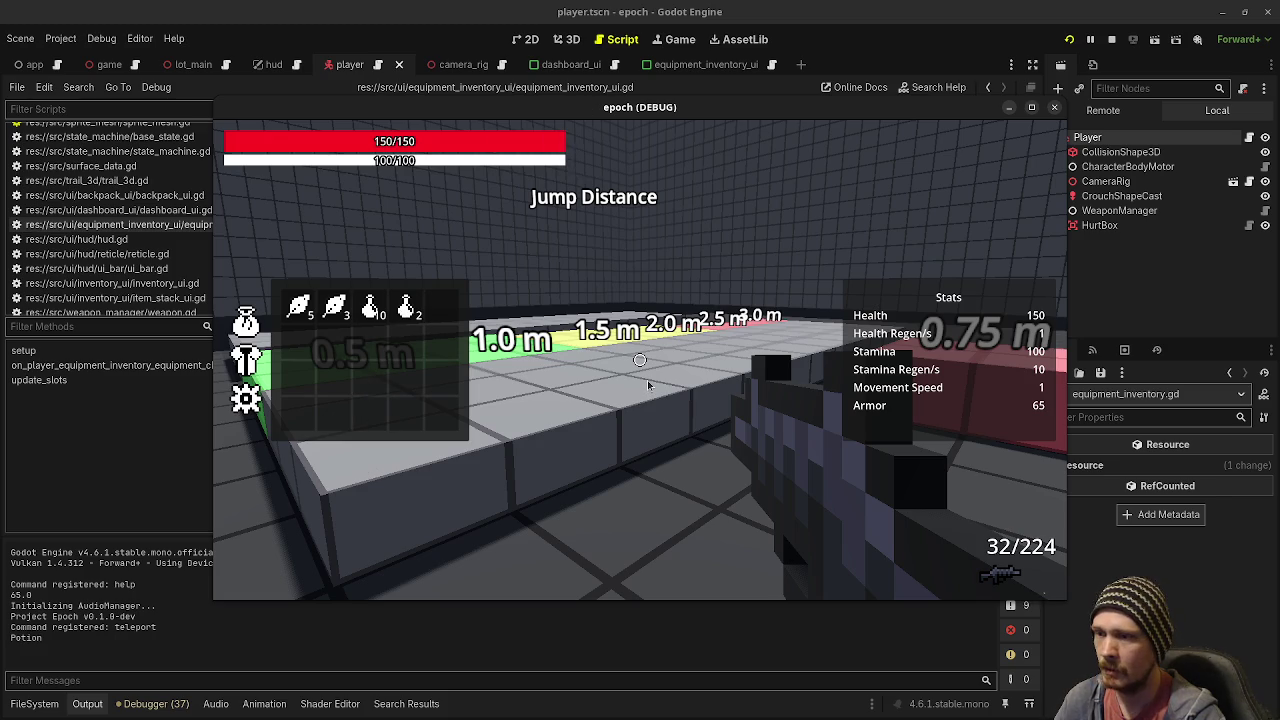
# Close the inventory overlay and walk the course past the targets, jump platforms and crouch area
pyautogui.press('Tab')
pyautogui.hotkey('shift', 'w')
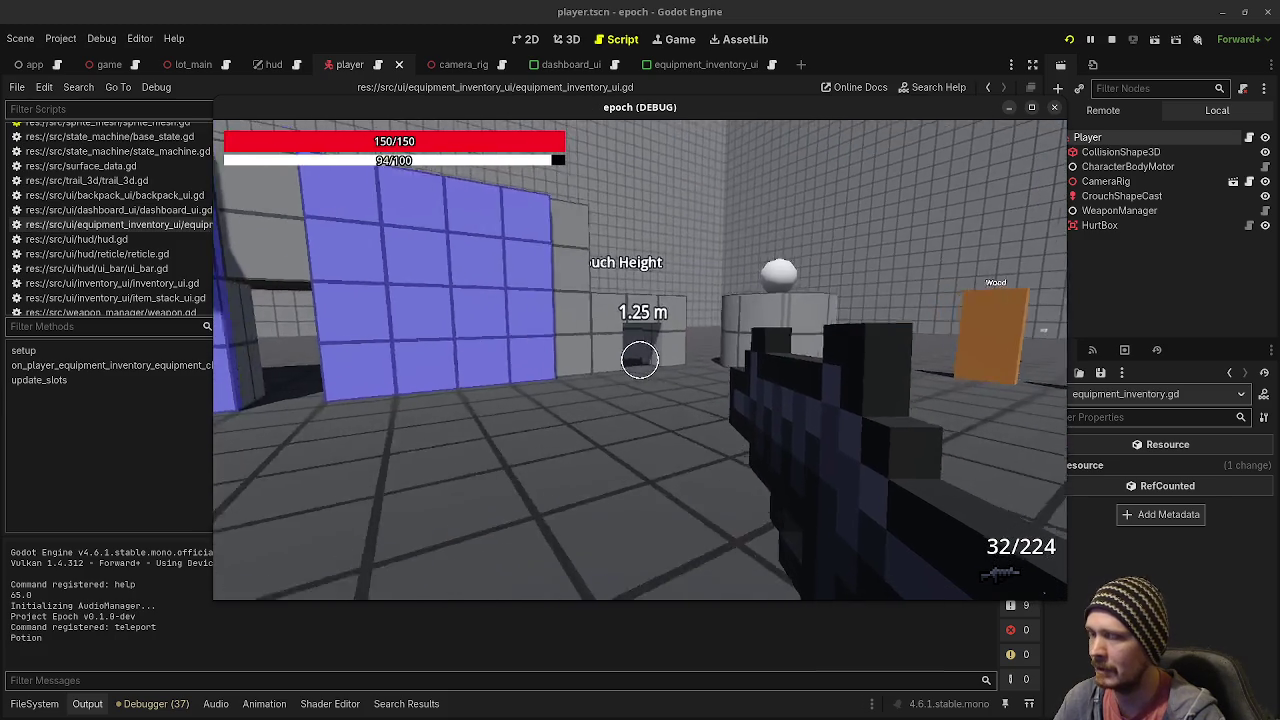
pyautogui.press('w')
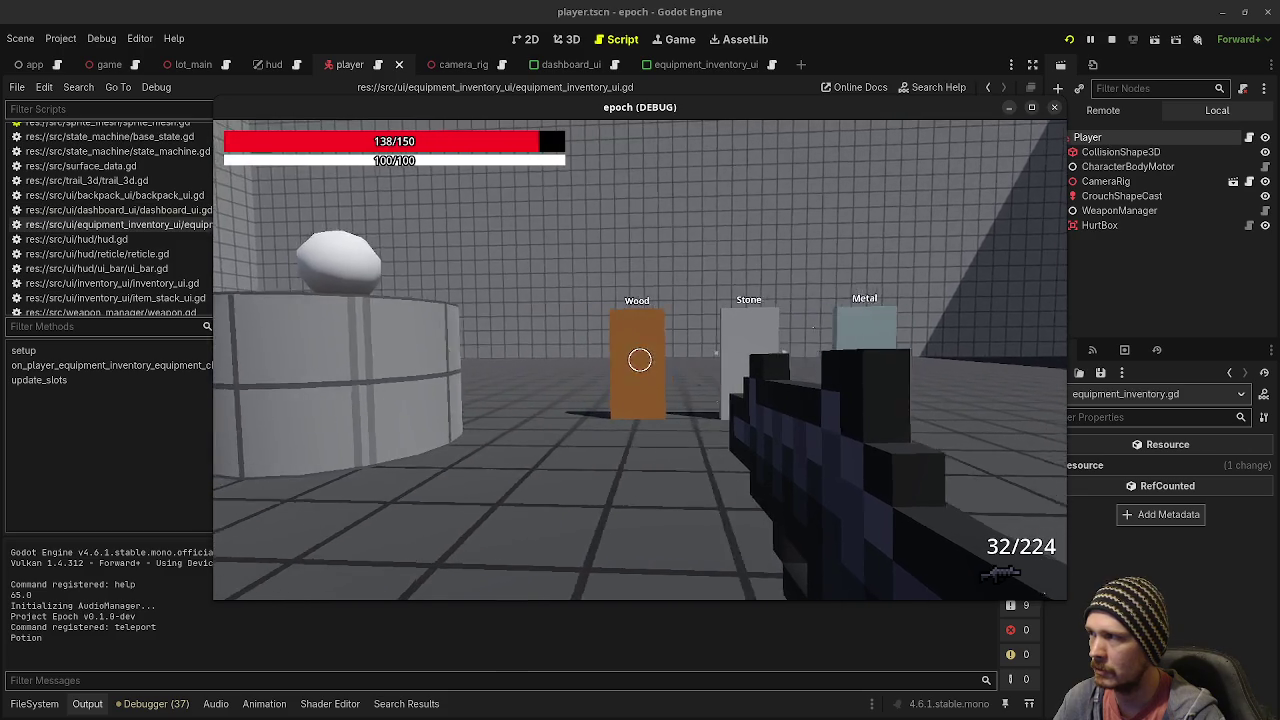
pyautogui.press('w')
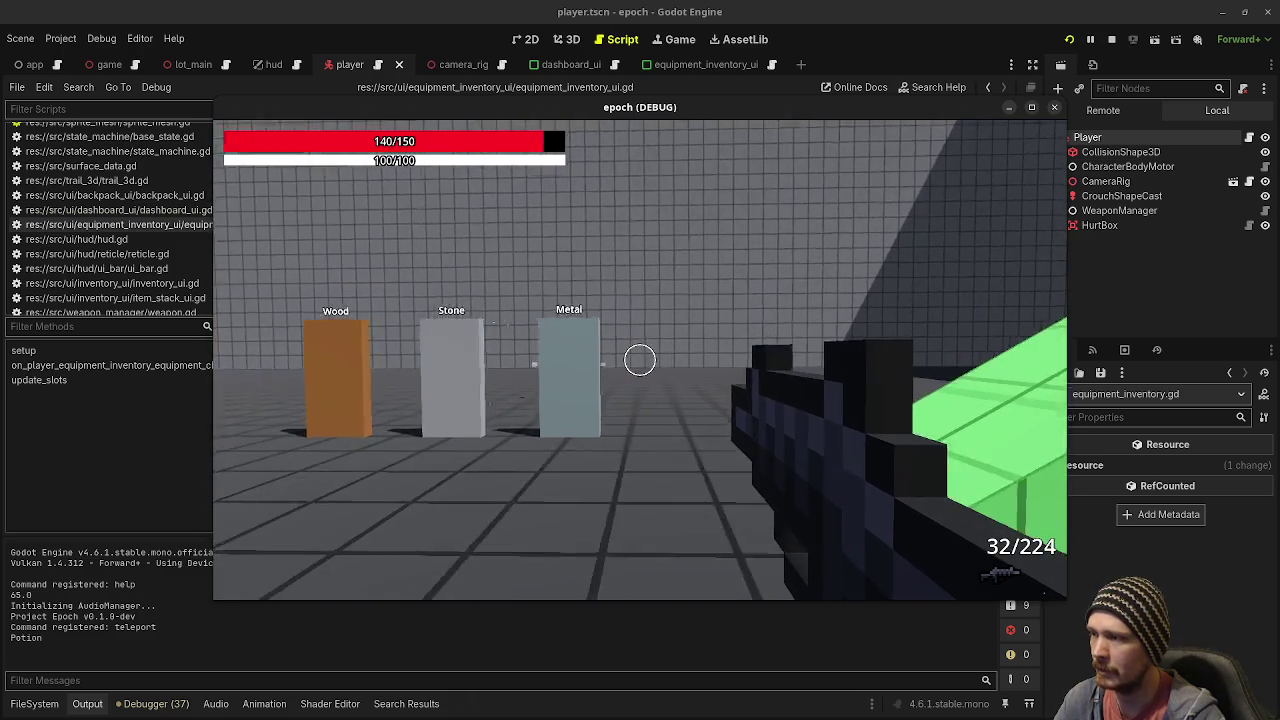
pyautogui.press('w')
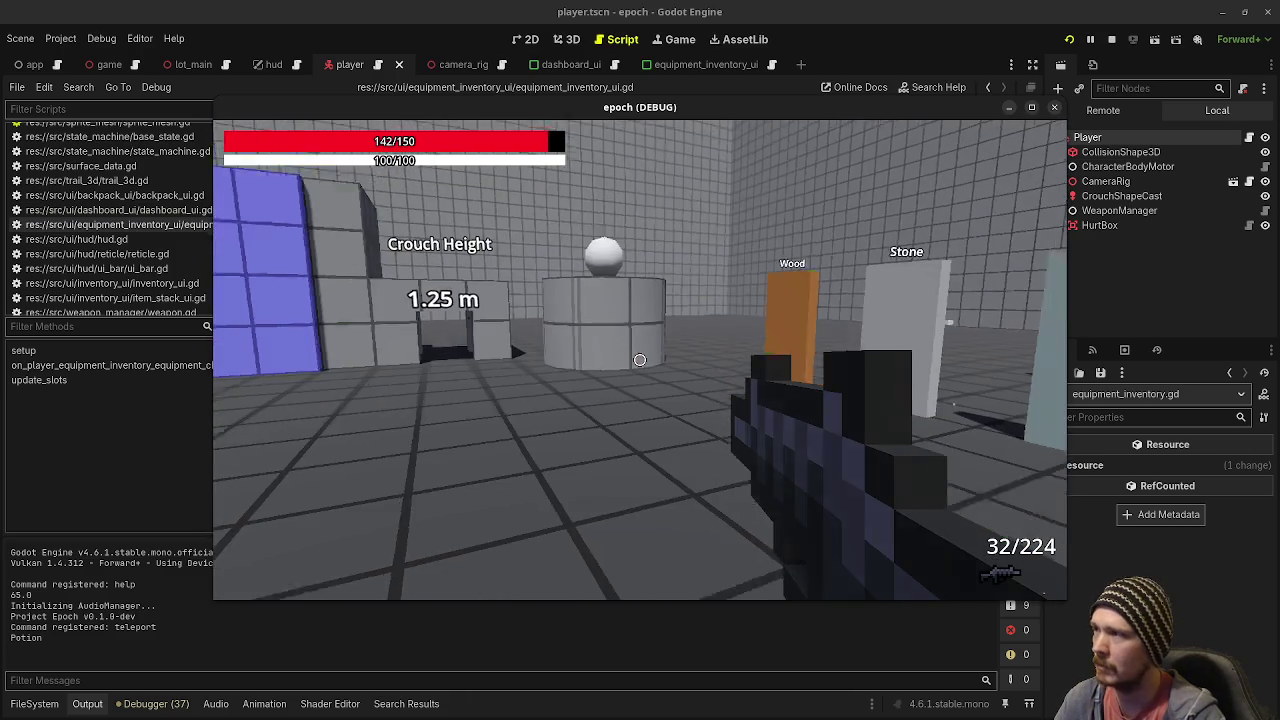
pyautogui.press('w')
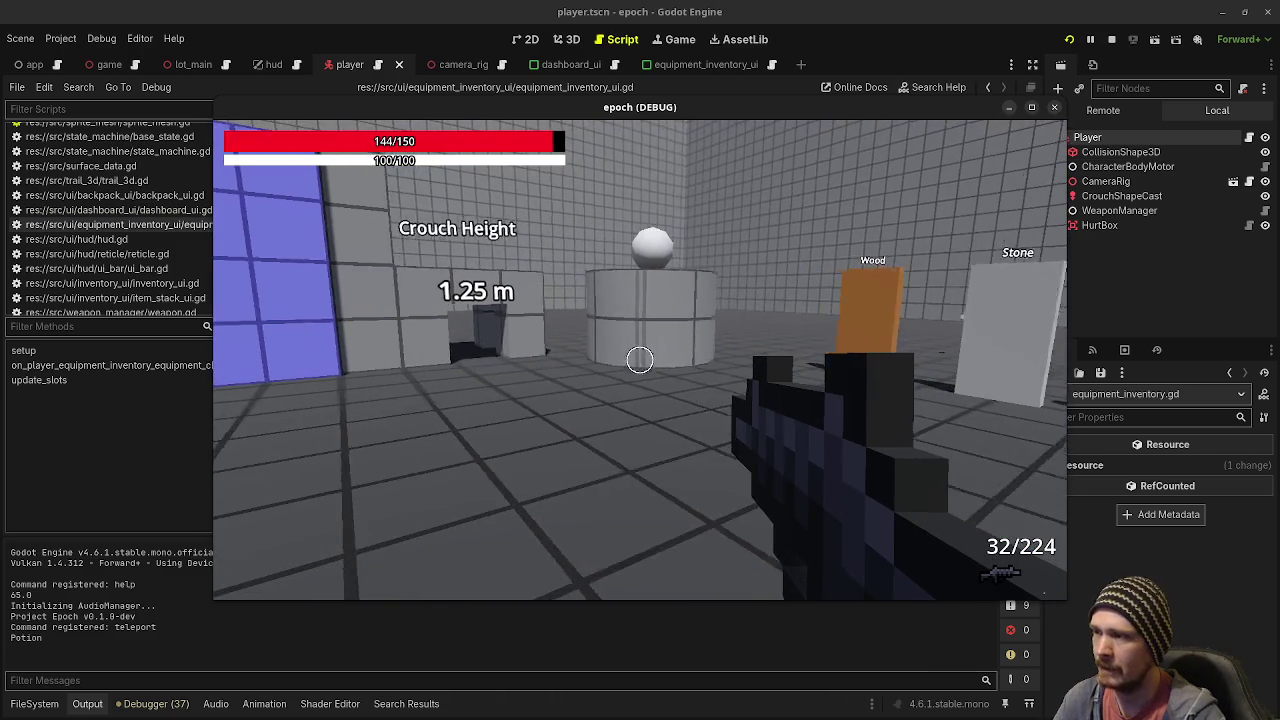
pyautogui.press('w')
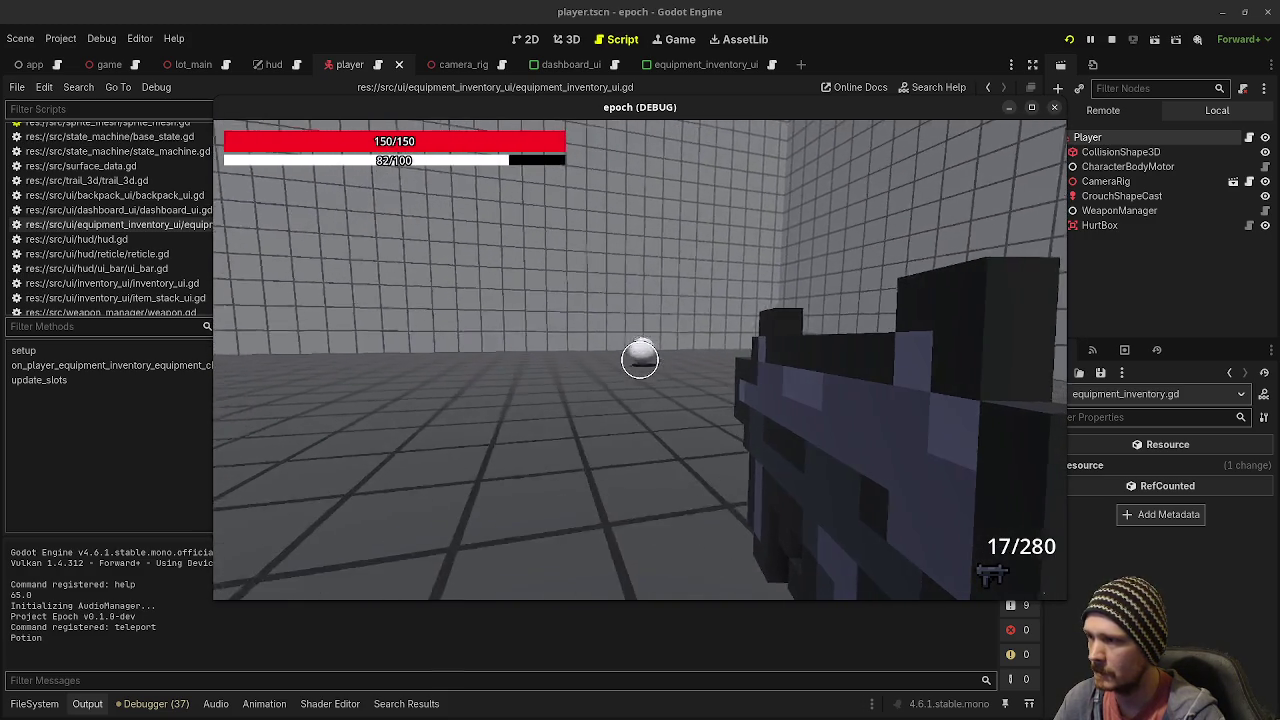
# Fire until the magazine is empty, reload, then stop the running game
pyautogui.moveTo(640, 360); pyautogui.dragTo(640, 360)
pyautogui.click(640, 360)
pyautogui.press('r')
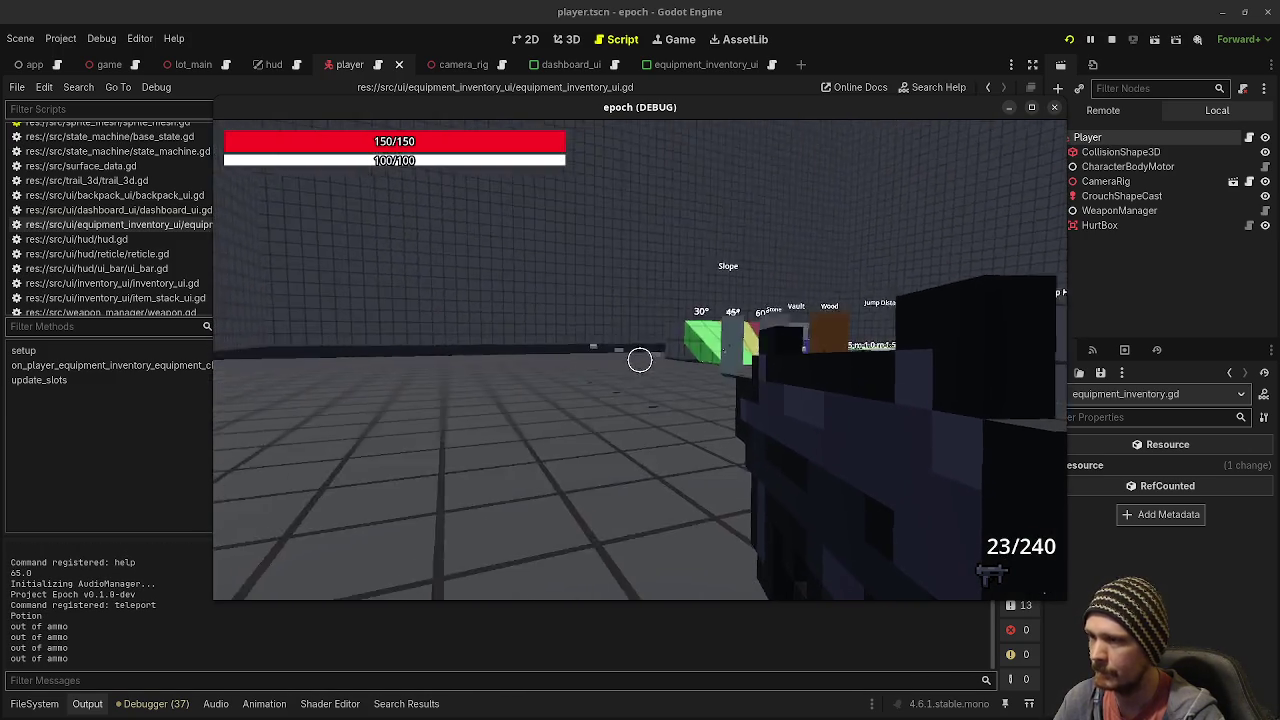
pyautogui.press('w')
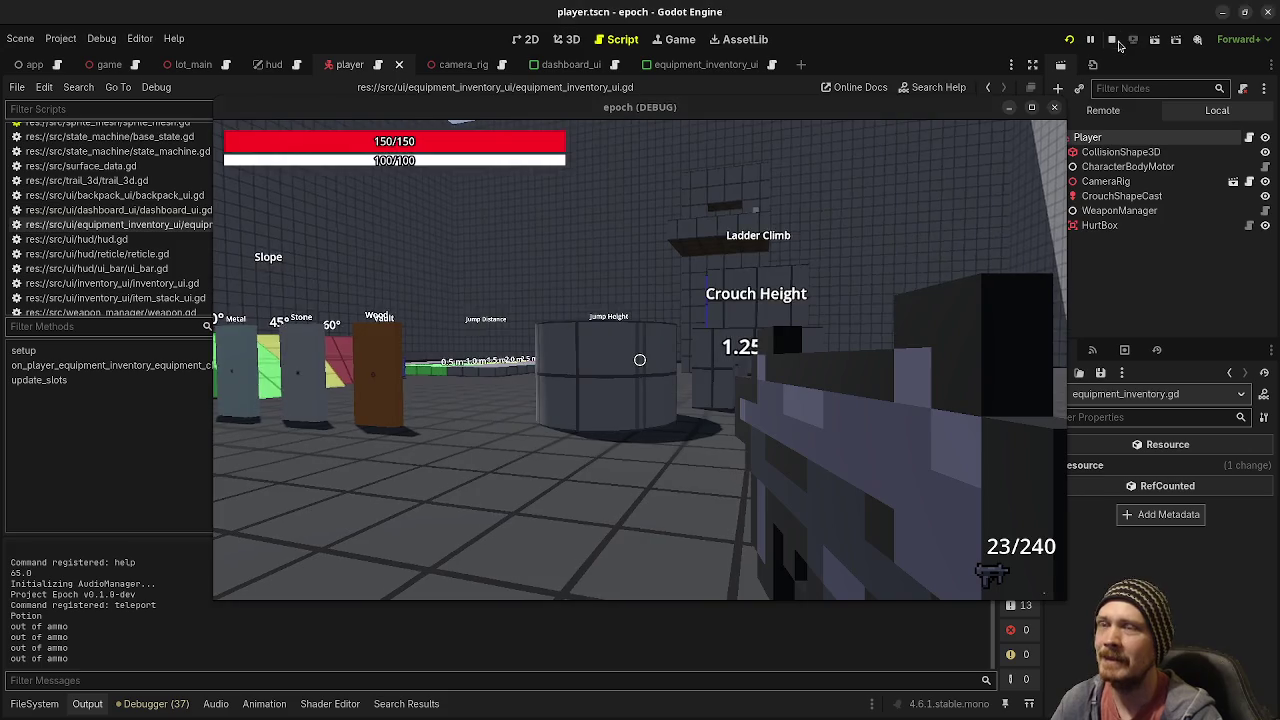
pyautogui.click(1115, 40)
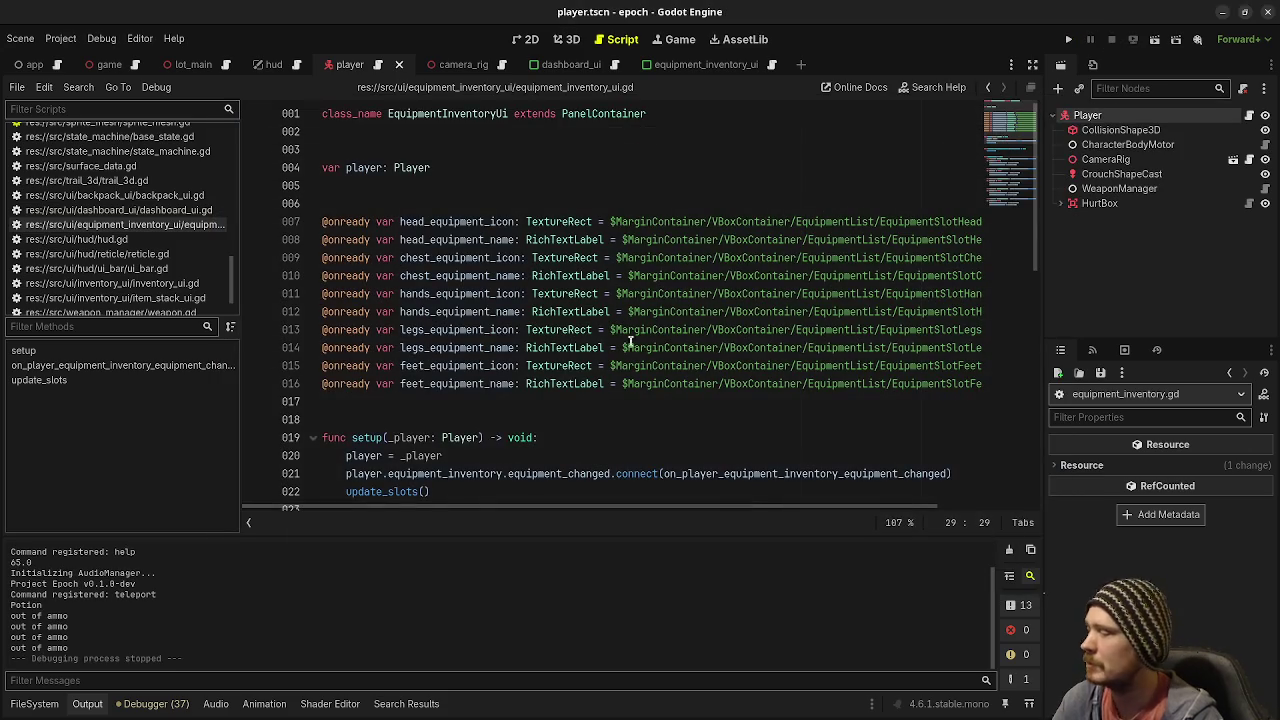
# Set WeaponManager's Primary Weapon Type to shotgun.tres, then save and run the project
pyautogui.click(35, 704)
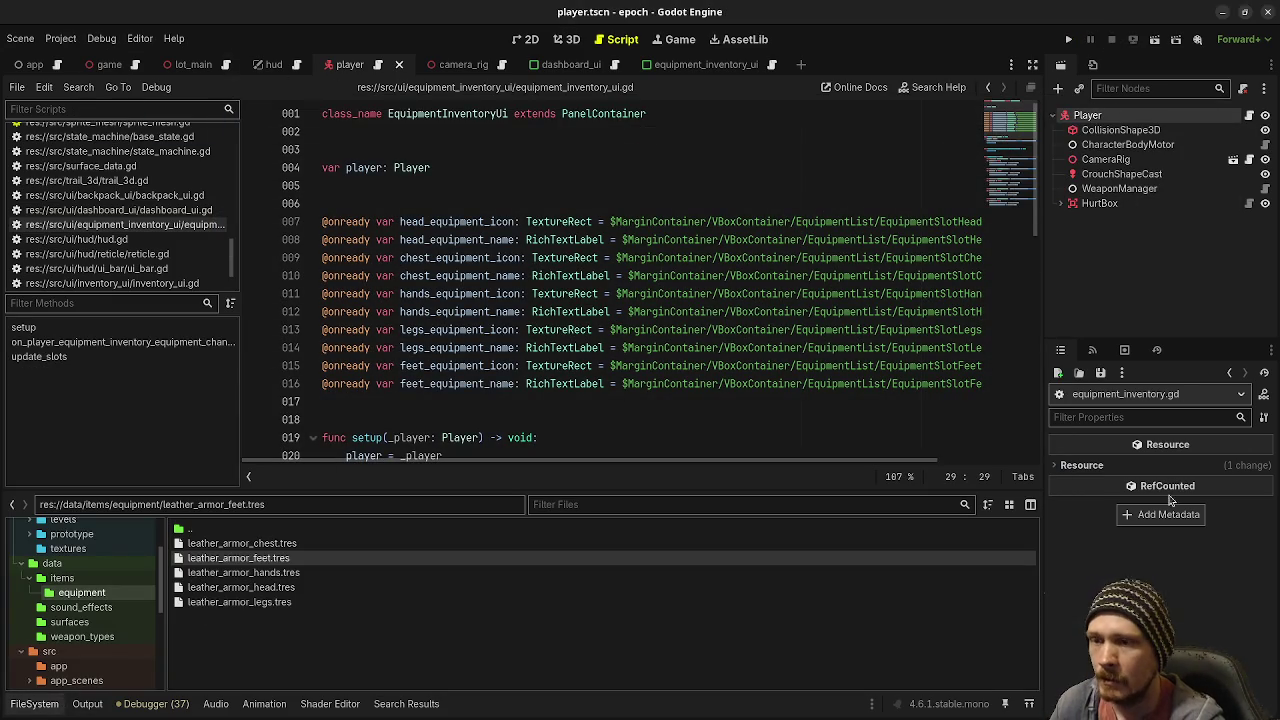
pyautogui.click(1119, 188)
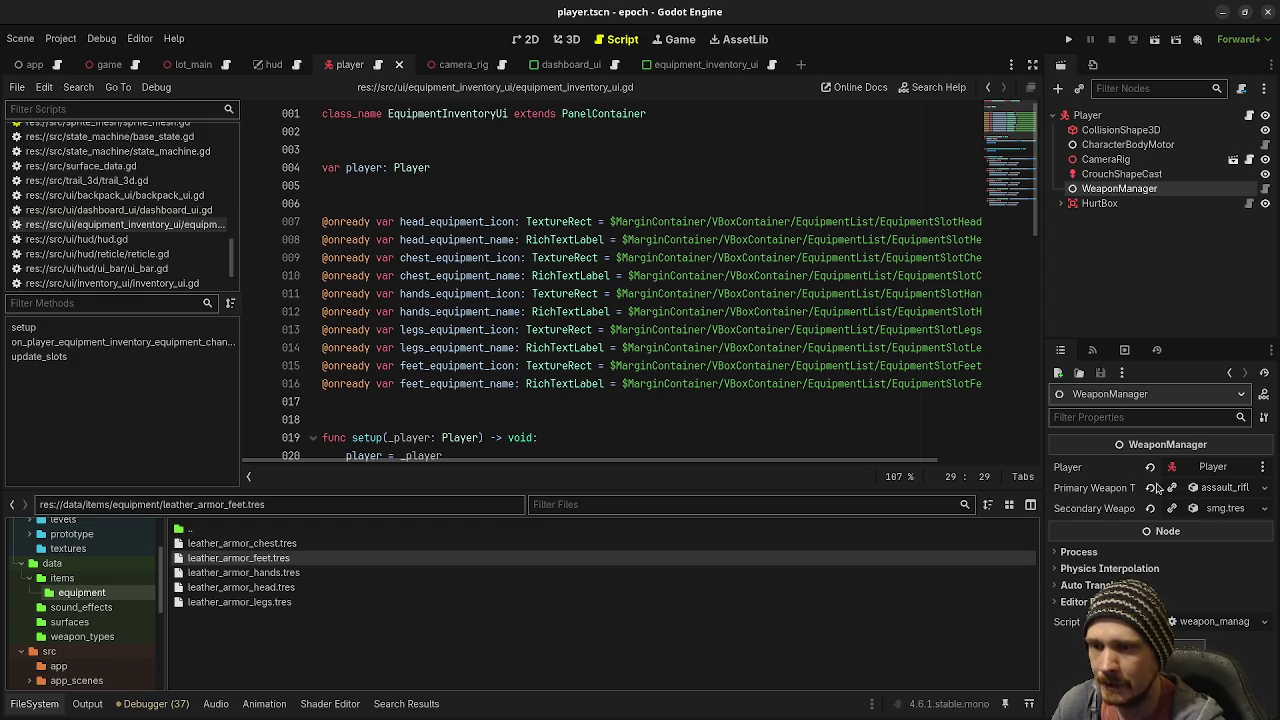
pyautogui.click(1151, 488)
pyautogui.click(1209, 490)
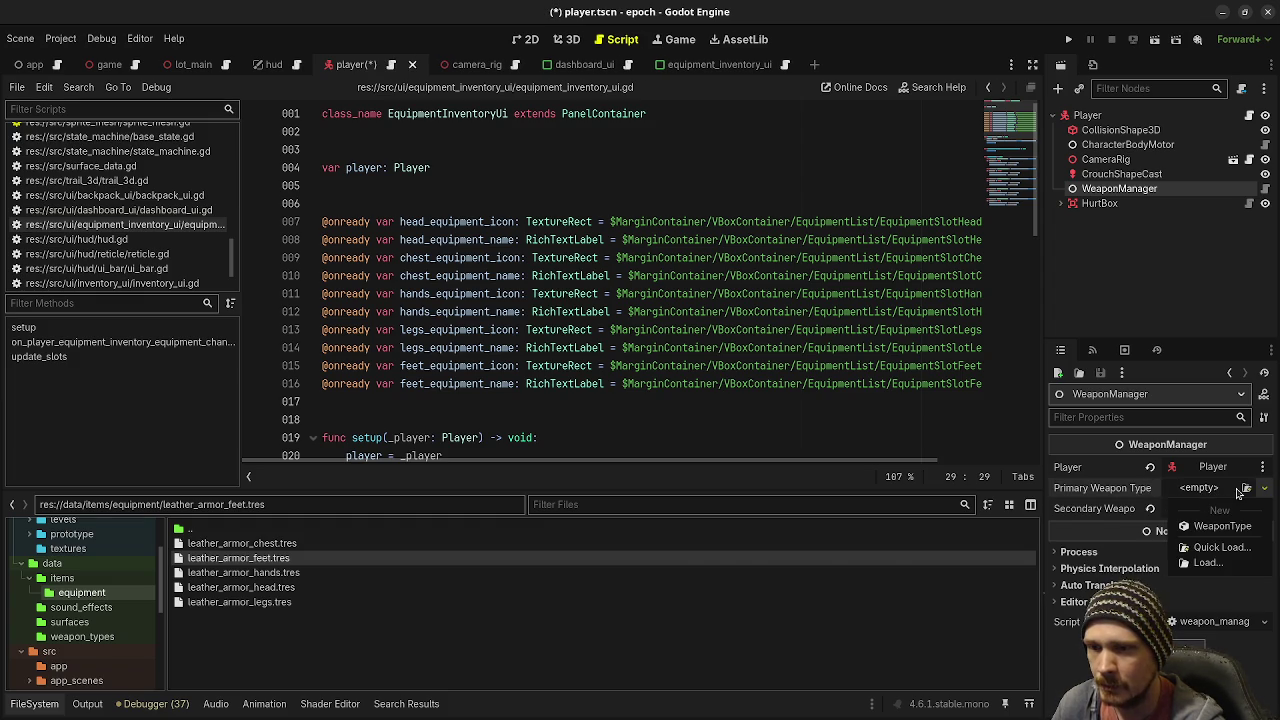
pyautogui.click(1220, 547)
pyautogui.doubleClick(482, 287)
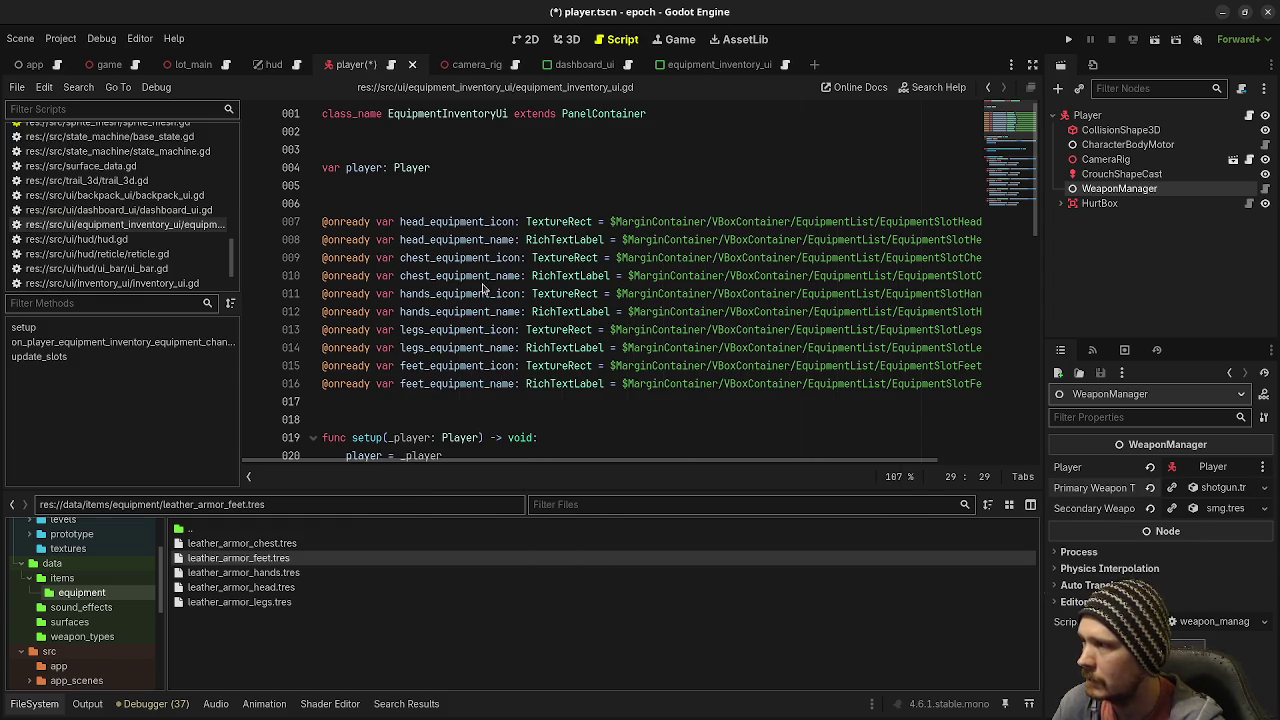
pyautogui.click(1068, 39)
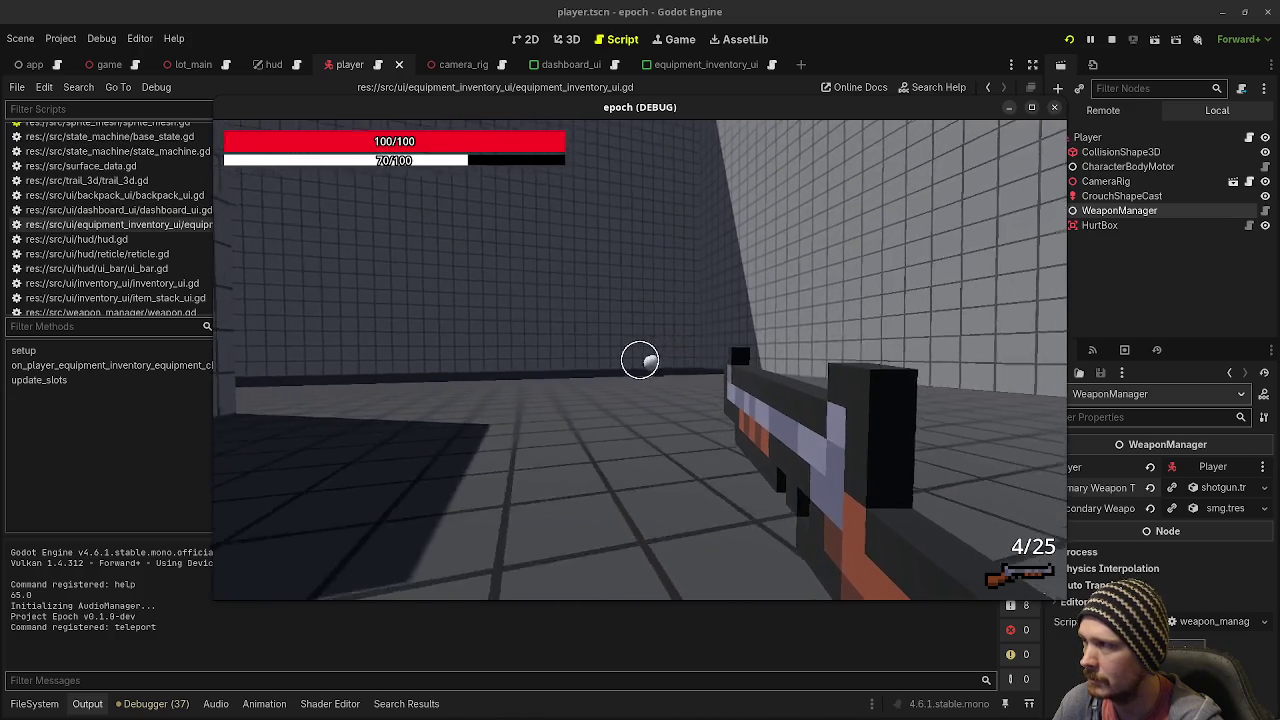
# Walk up to the grey ball and shoot it until the shotgun magazine is empty
pyautogui.press('w')
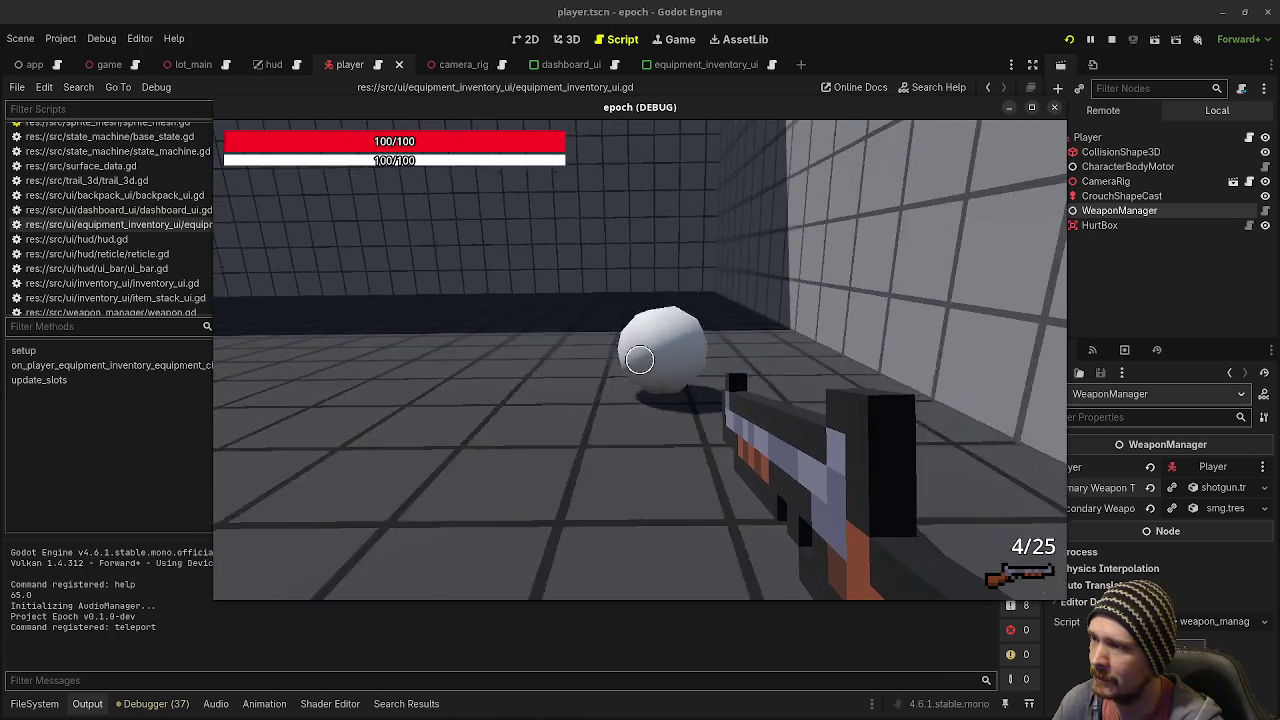
pyautogui.click(640, 360)
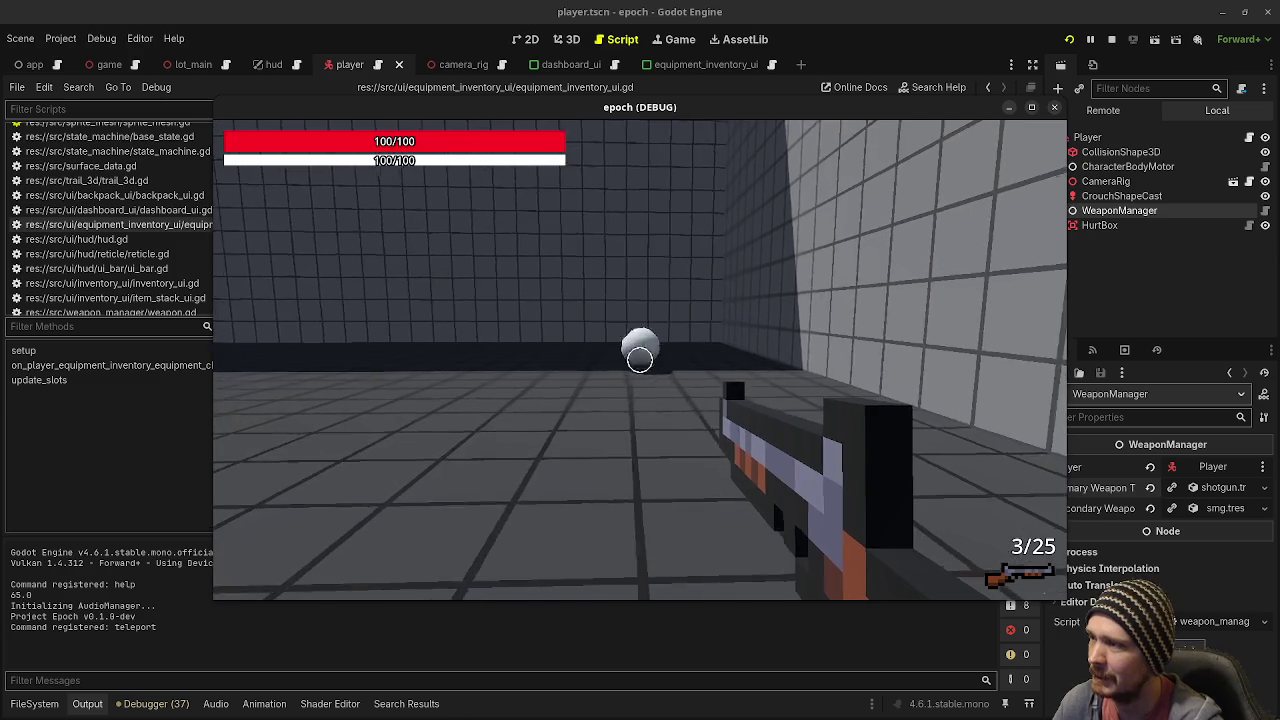
pyautogui.click(640, 360)
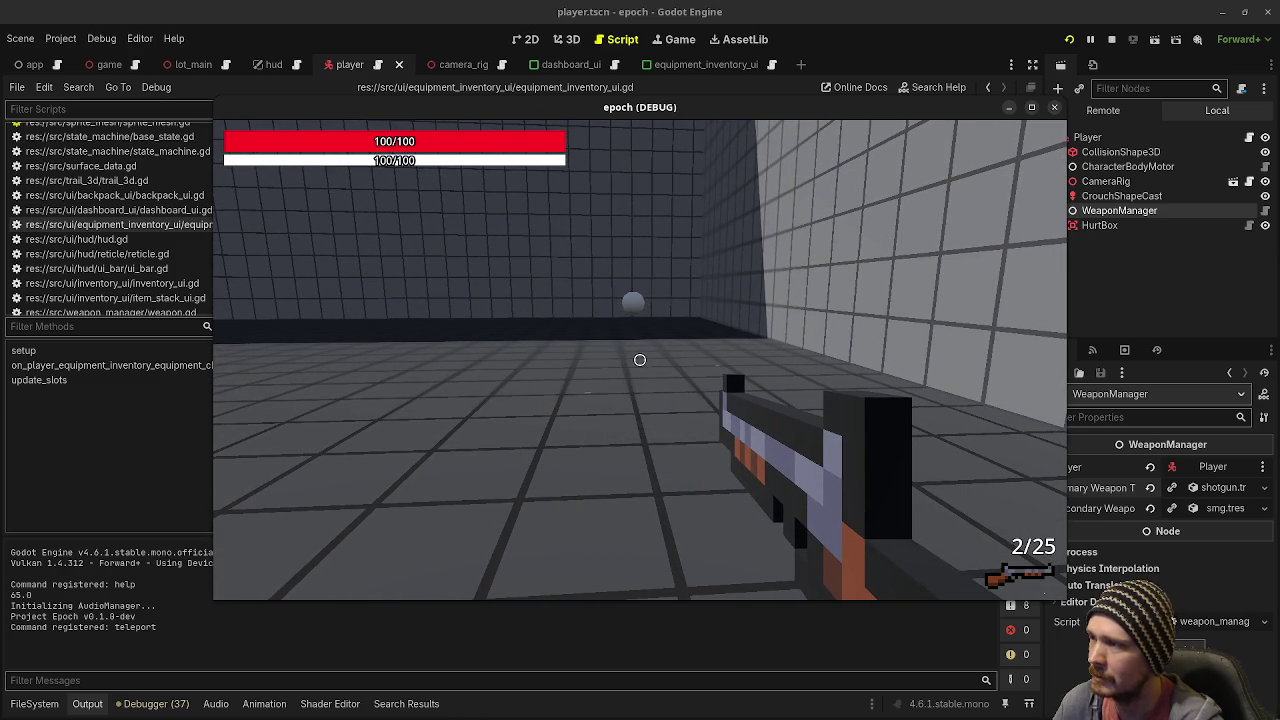
pyautogui.press('w')
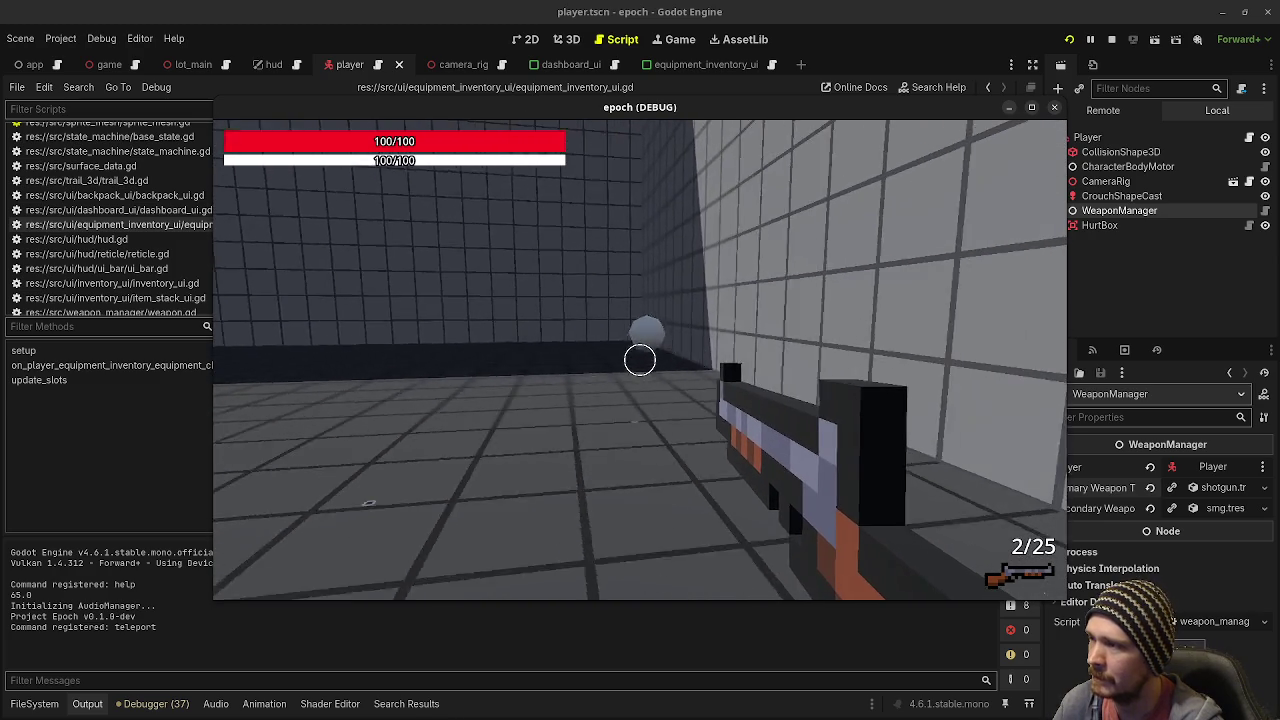
pyautogui.click(640, 360)
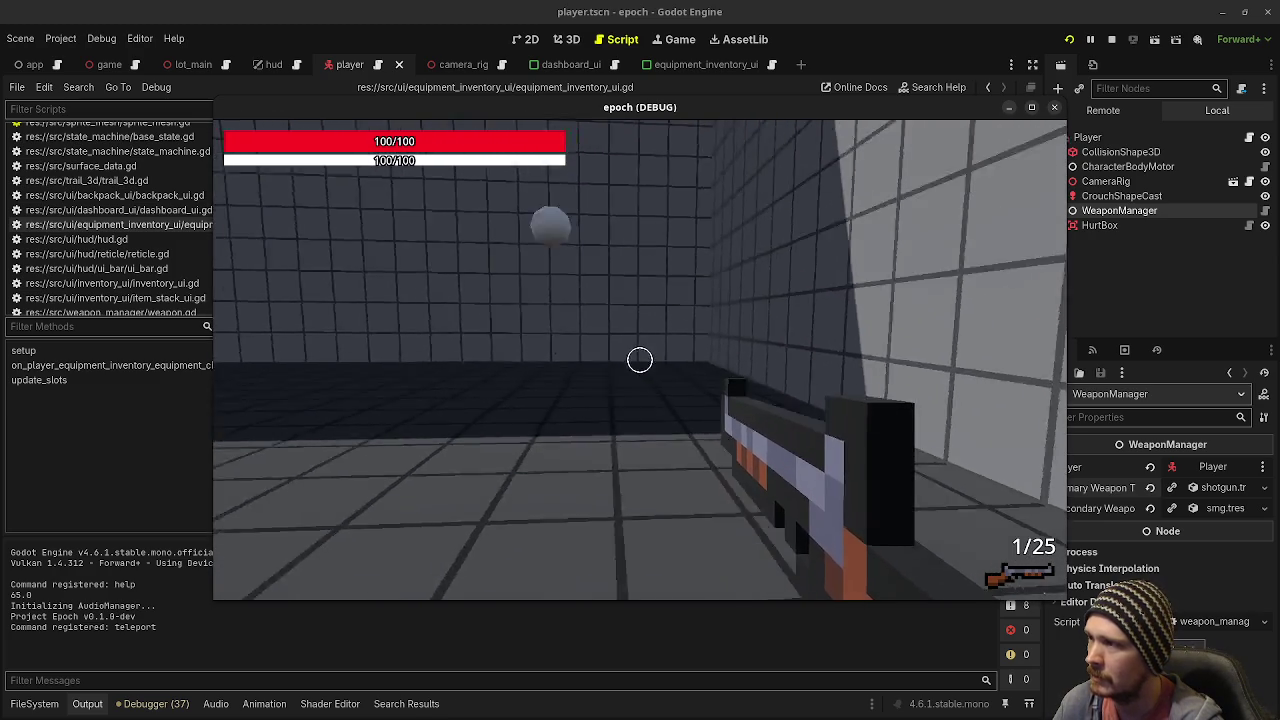
pyautogui.click(640, 360)
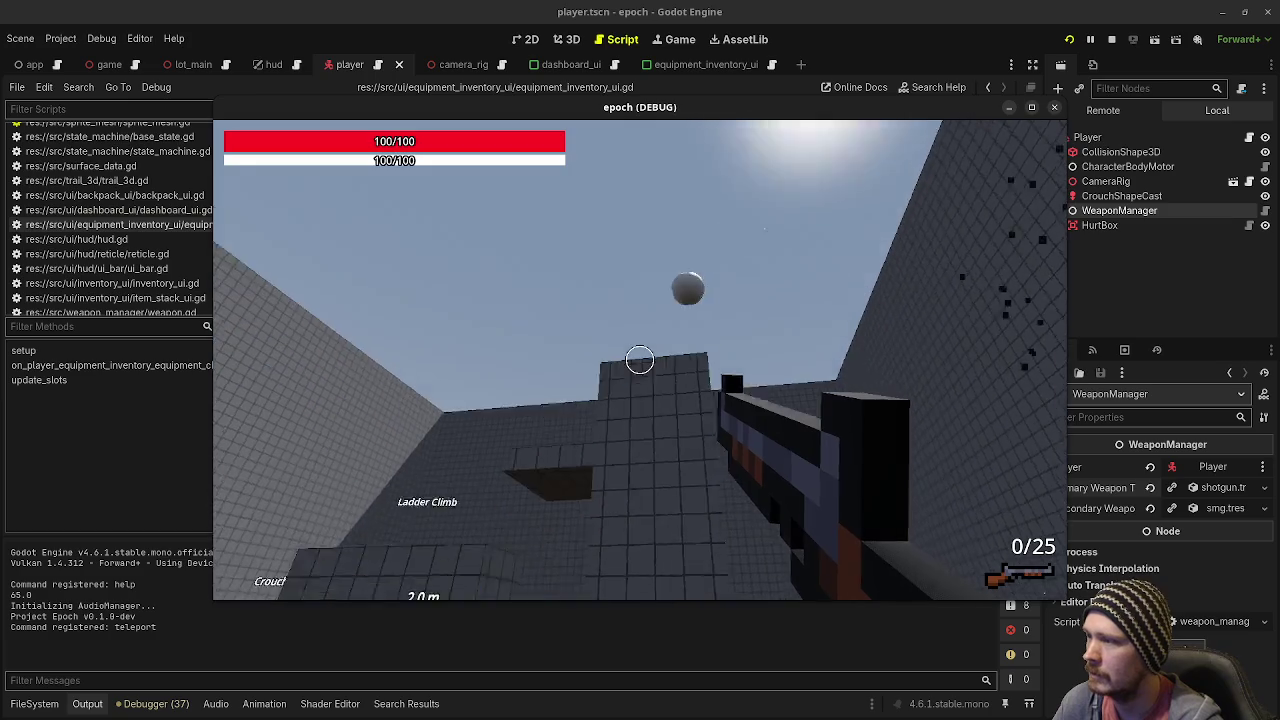
# Cross the open course and climb over the 1.0 m vault block
pyautogui.press('space')
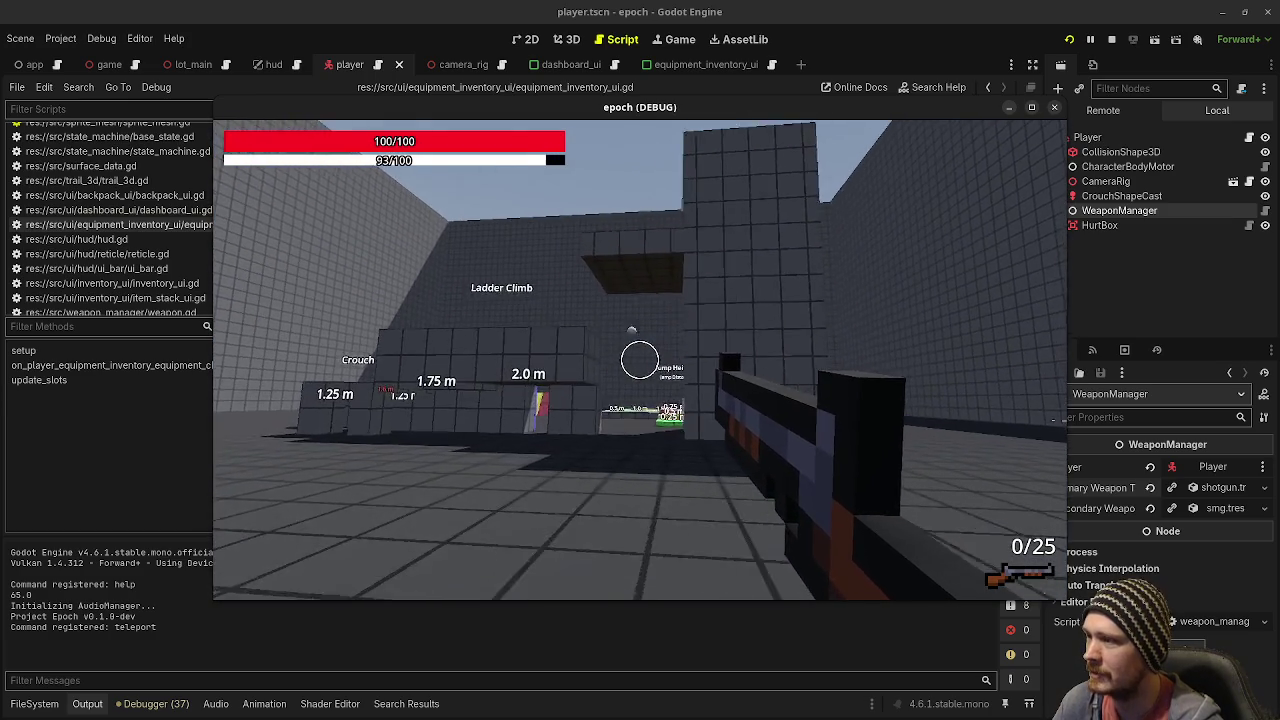
pyautogui.press('w')
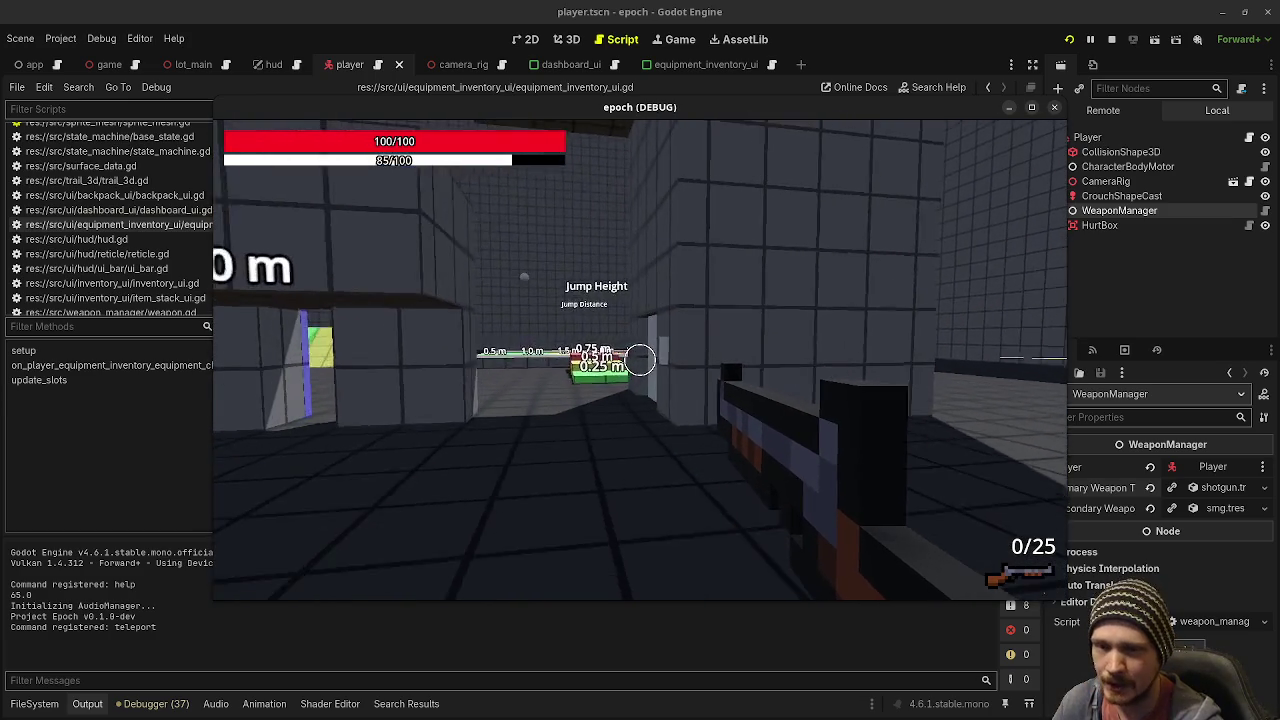
pyautogui.press('w')
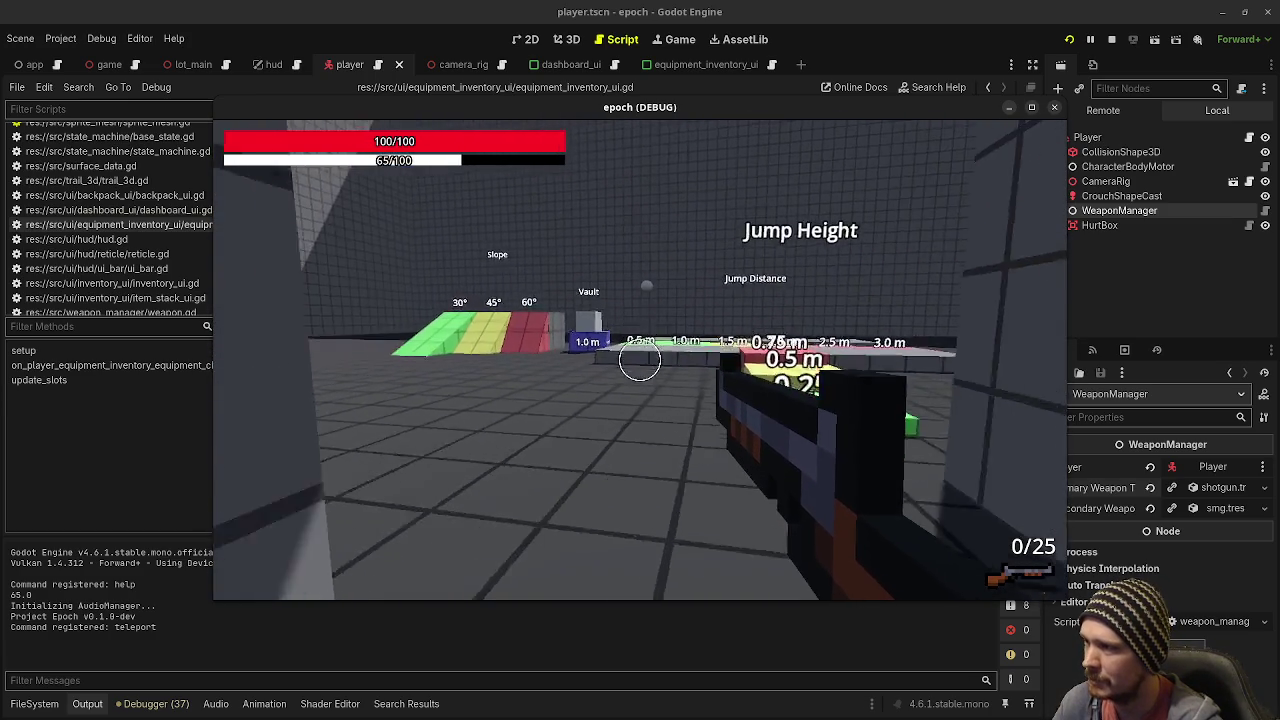
pyautogui.press('w')
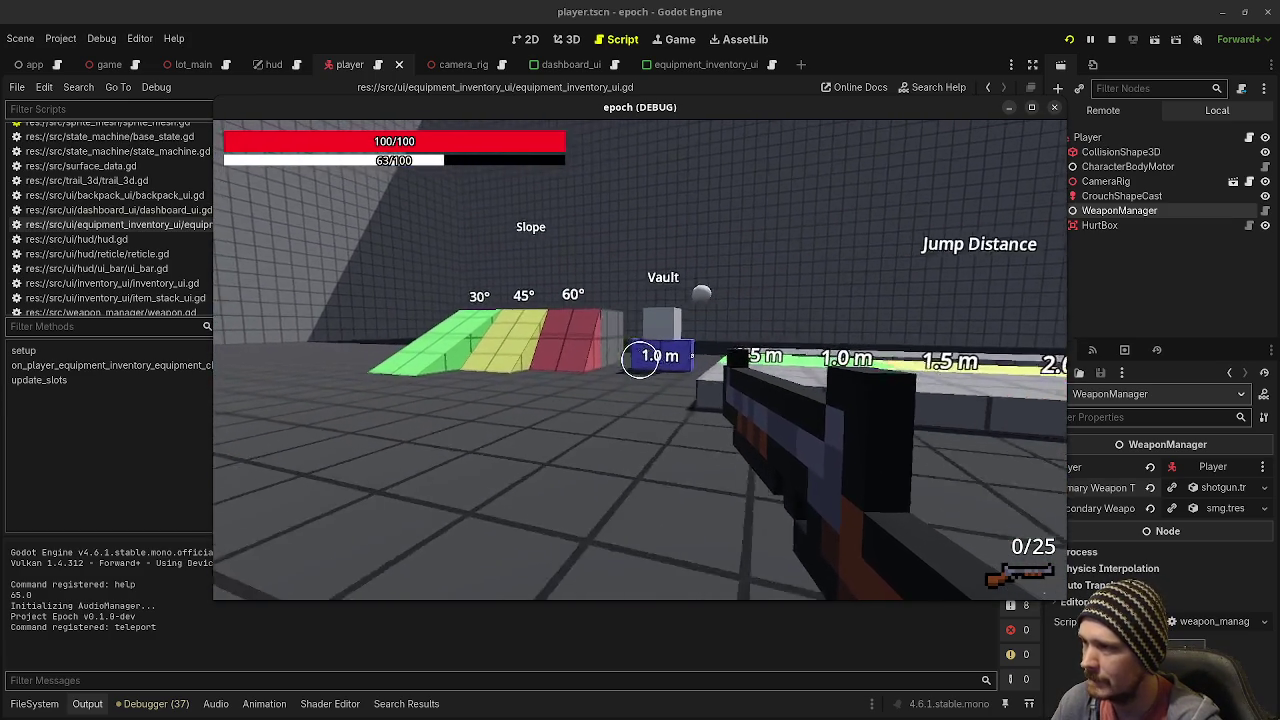
pyautogui.press('w')
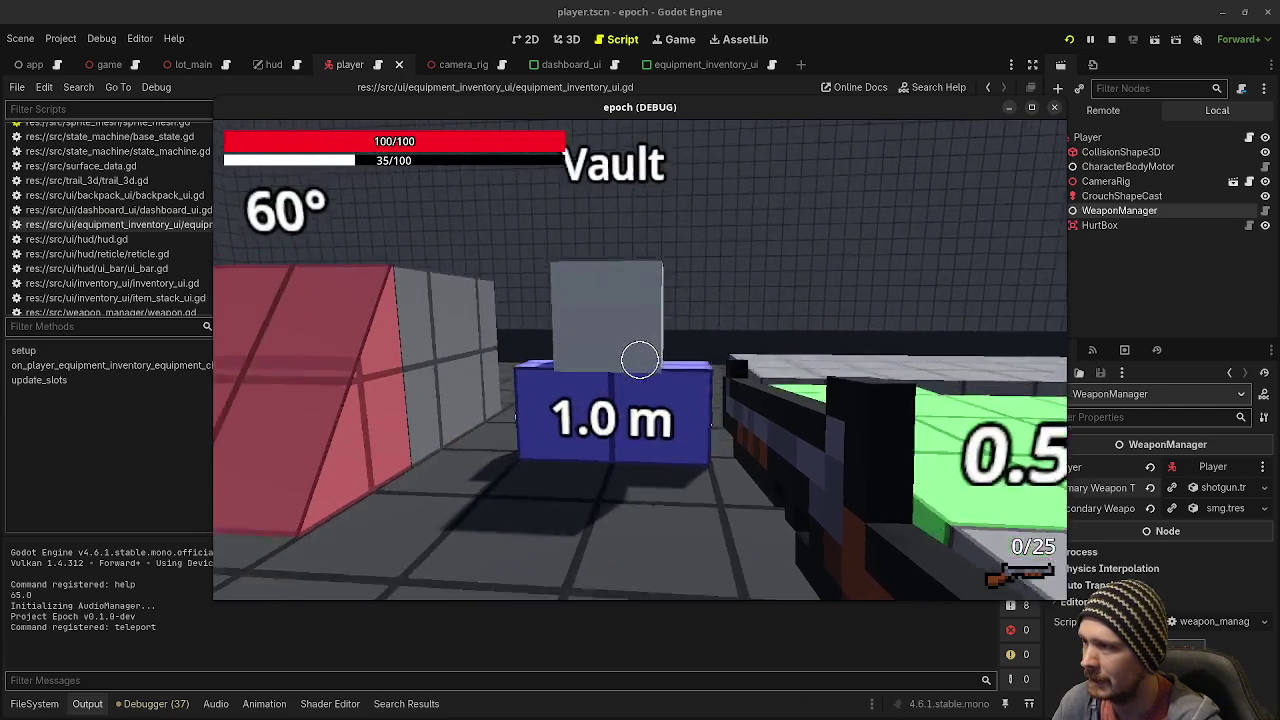
pyautogui.press('w')
pyautogui.press('r')
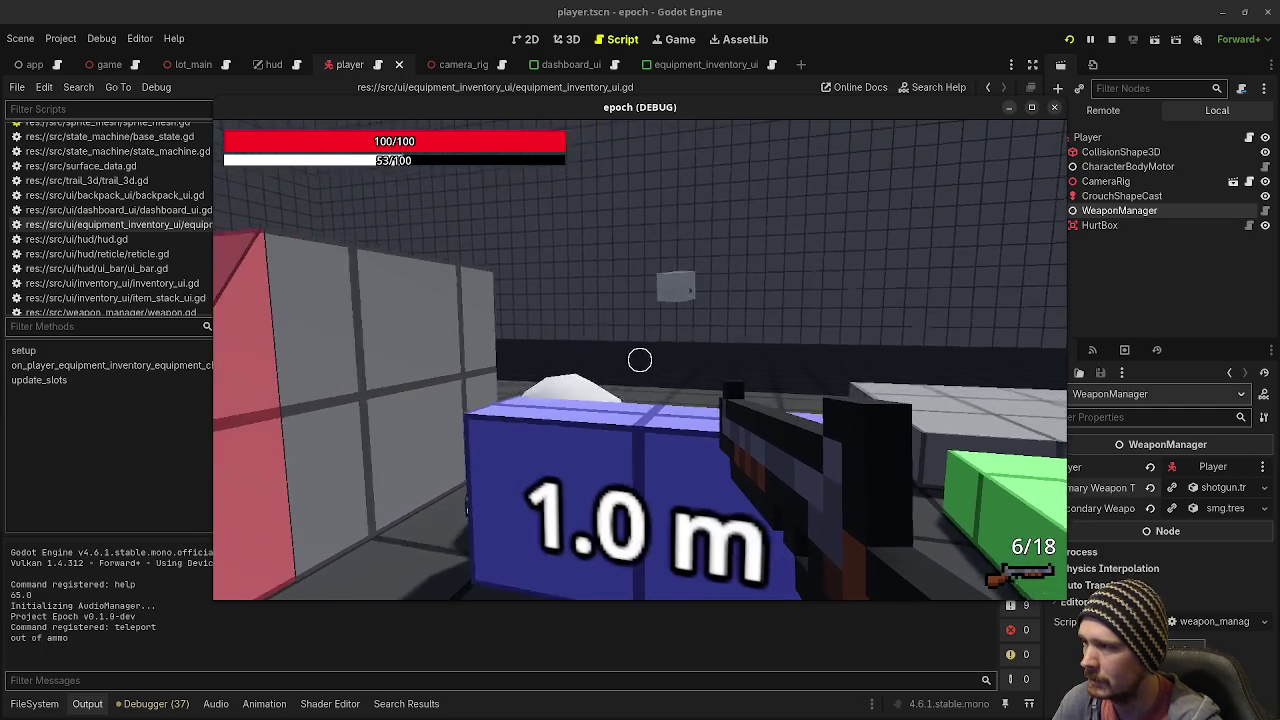
pyautogui.press('w')
# Fire once, head through the jump height area toward Ladder Climb, and stop the game
pyautogui.click(640, 360)
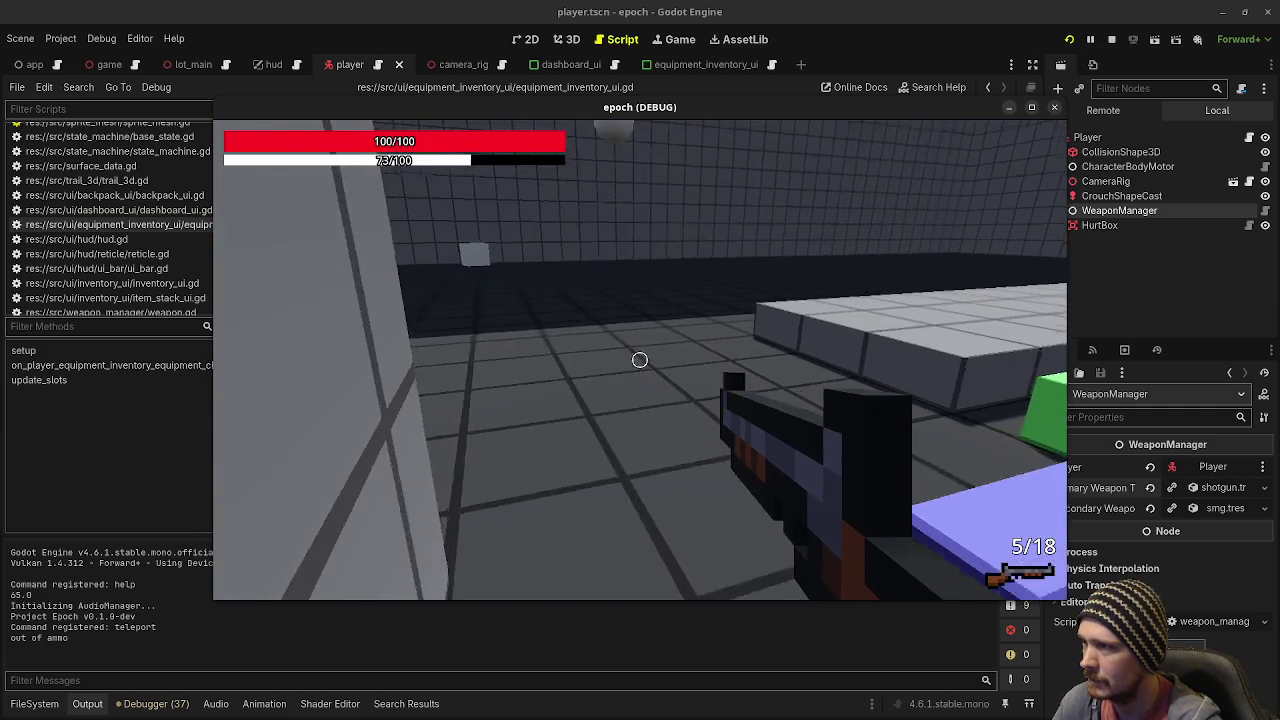
pyautogui.press('w')
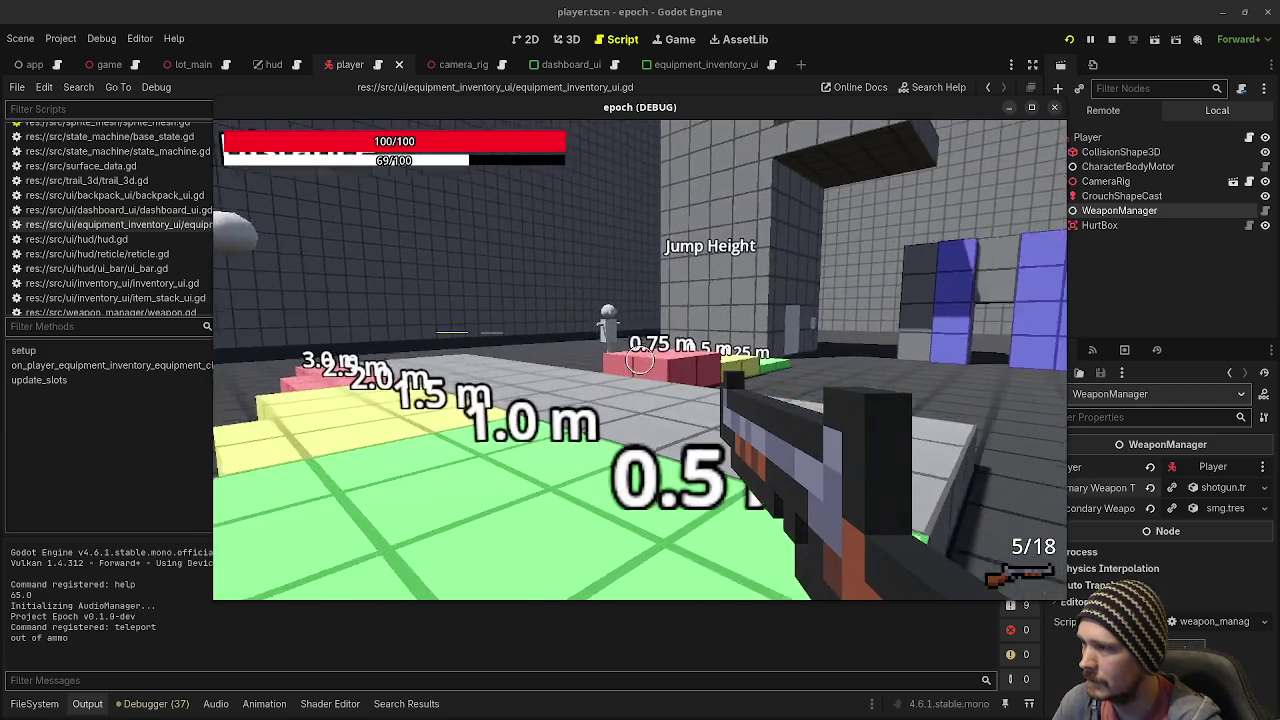
pyautogui.press('w')
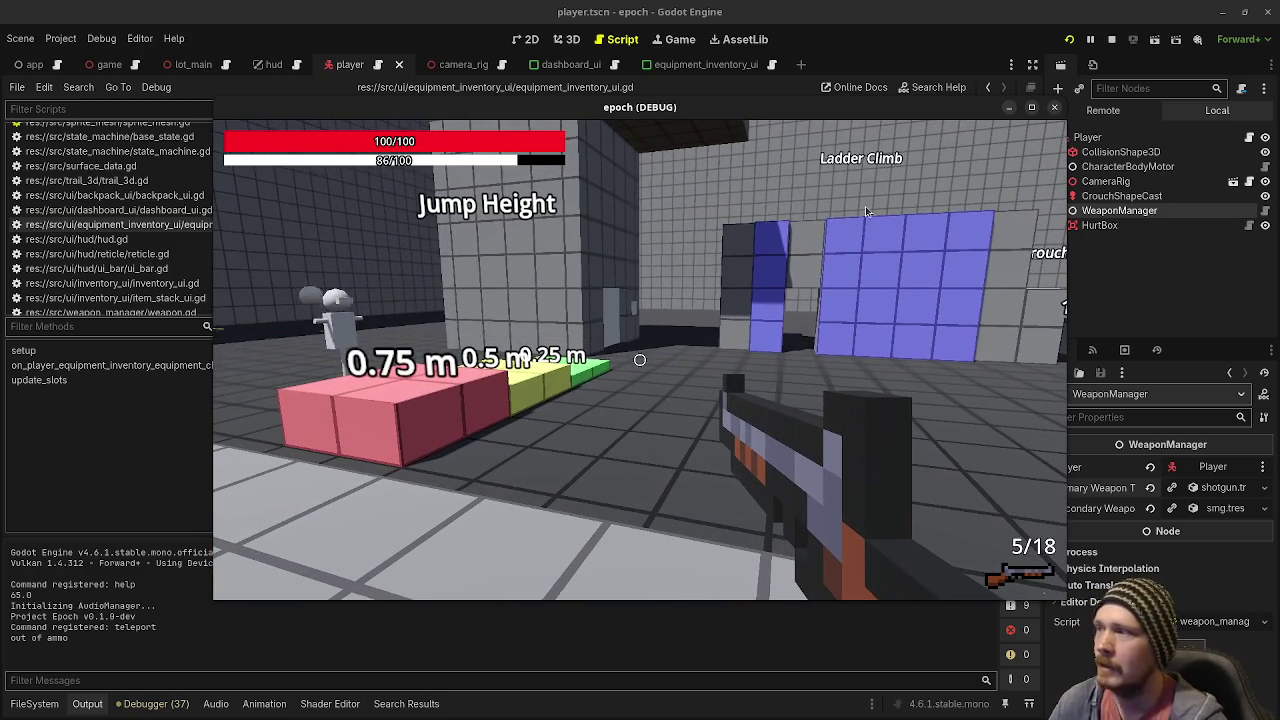
pyautogui.click(1111, 39)
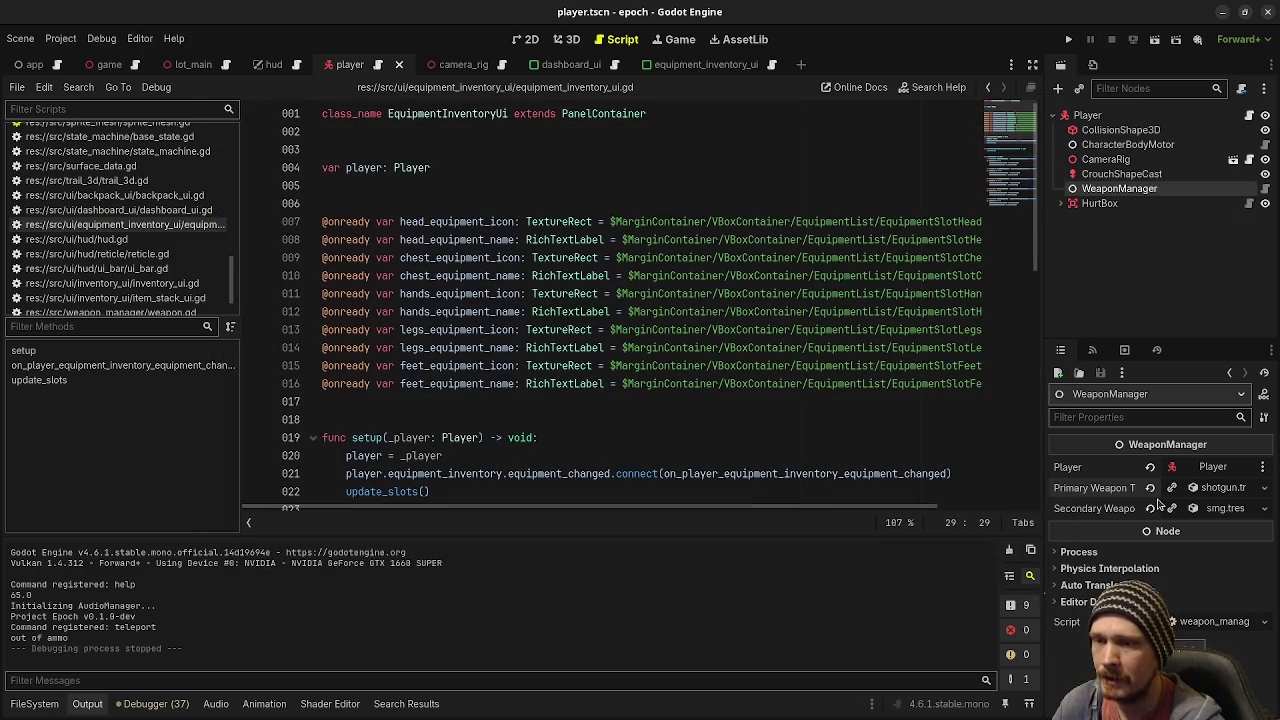
# Set WeaponManager's primary weapon to pistol.tres and secondary to shotgun.tres, then save the scene
pyautogui.click(1150, 487)
pyautogui.click(1150, 508)
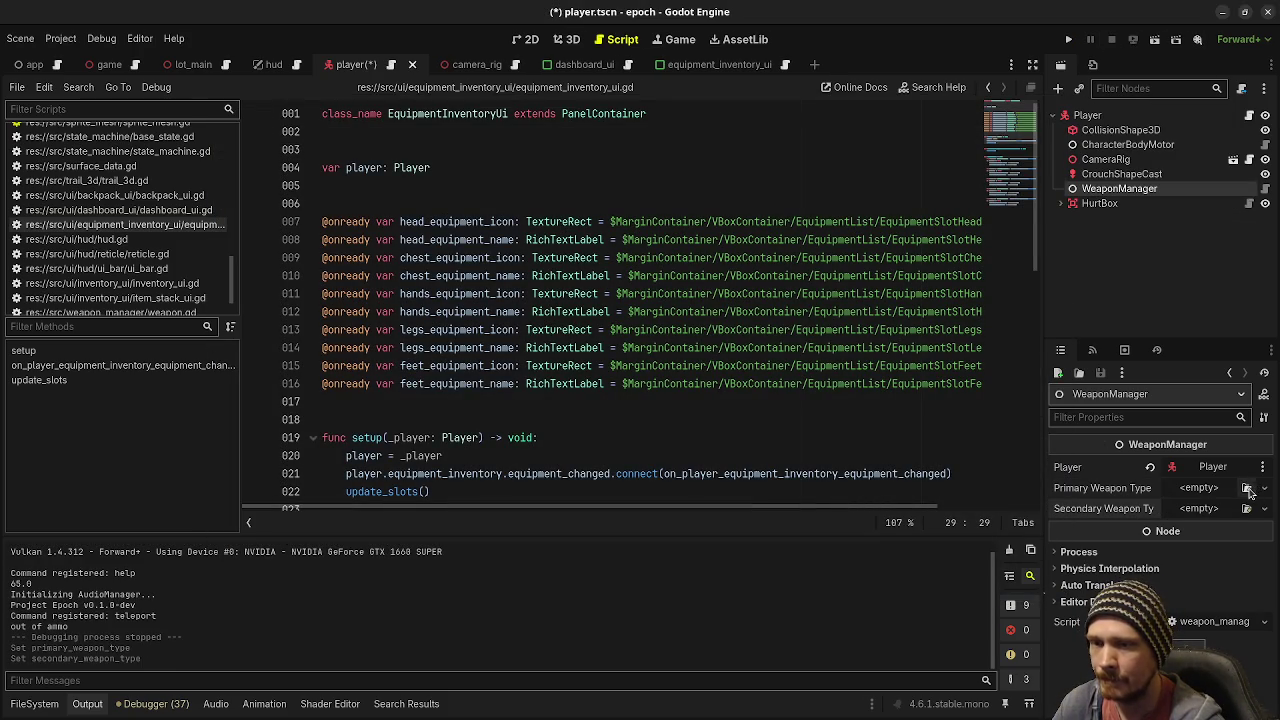
pyautogui.click(1247, 488)
pyautogui.doubleClick(470, 240)
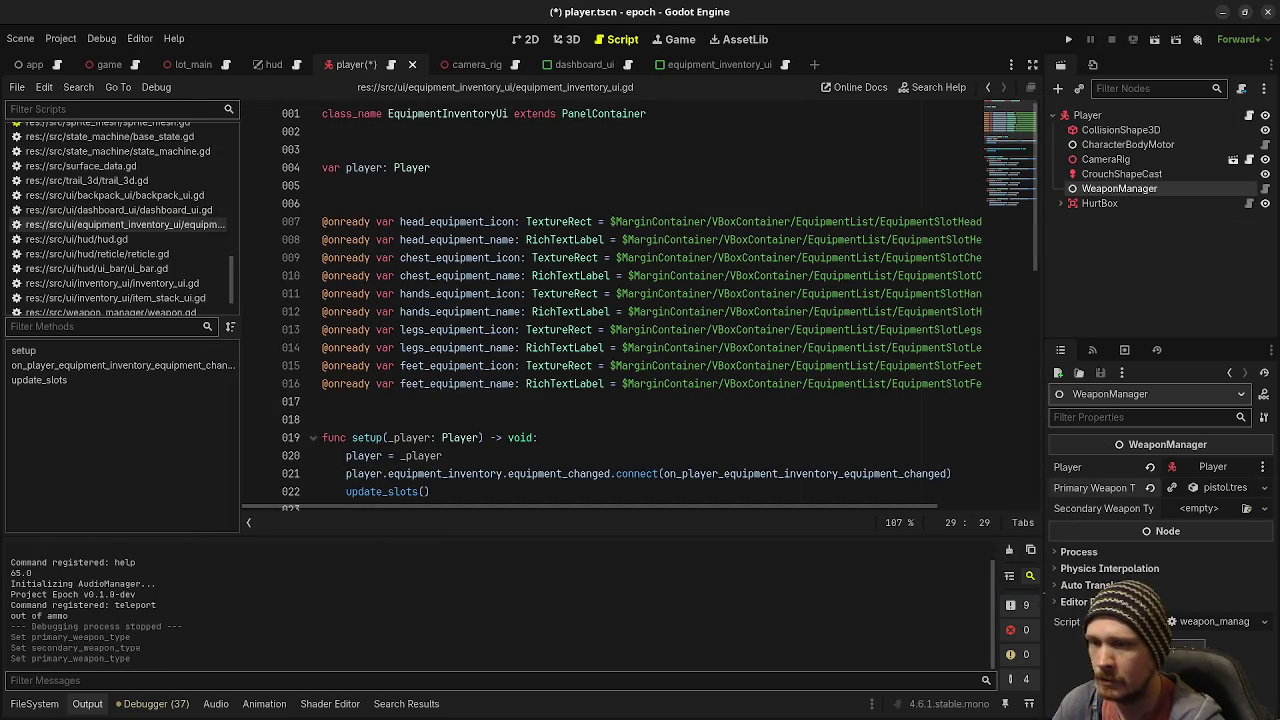
pyautogui.click(1247, 508)
pyautogui.doubleClick(491, 248)
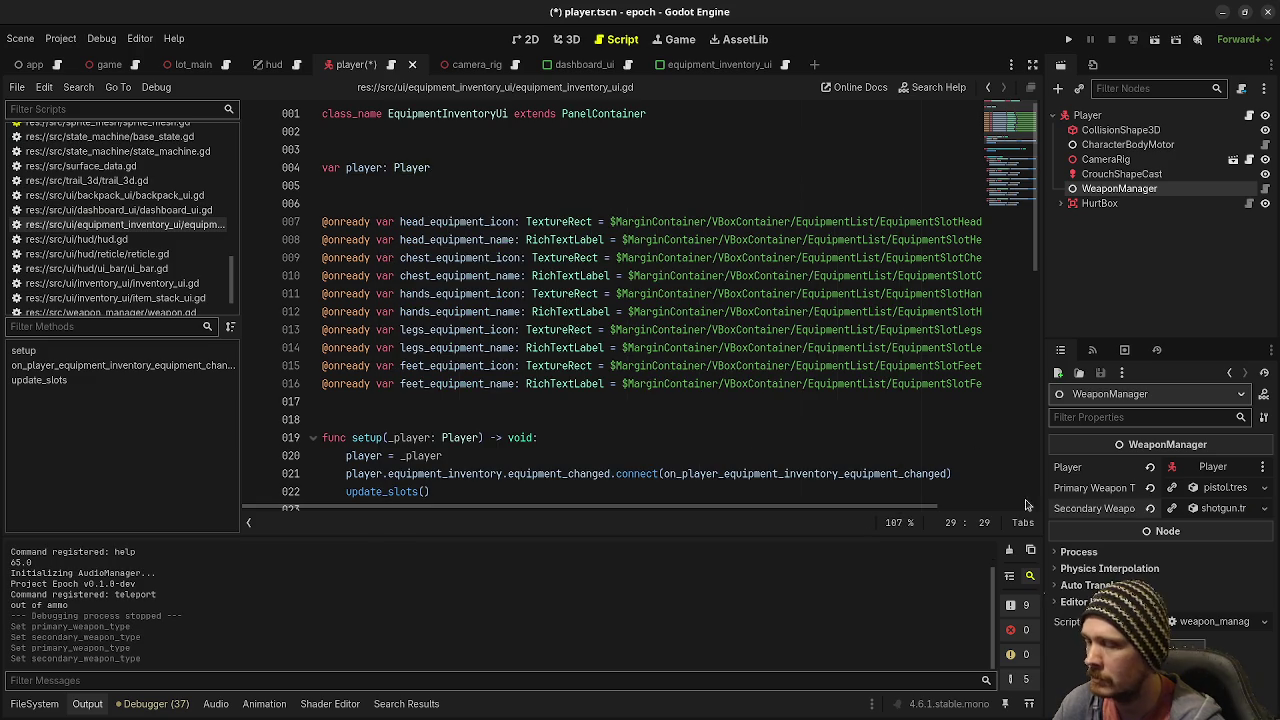
pyautogui.click(876, 366)
pyautogui.hotkey('ctrl', 's')
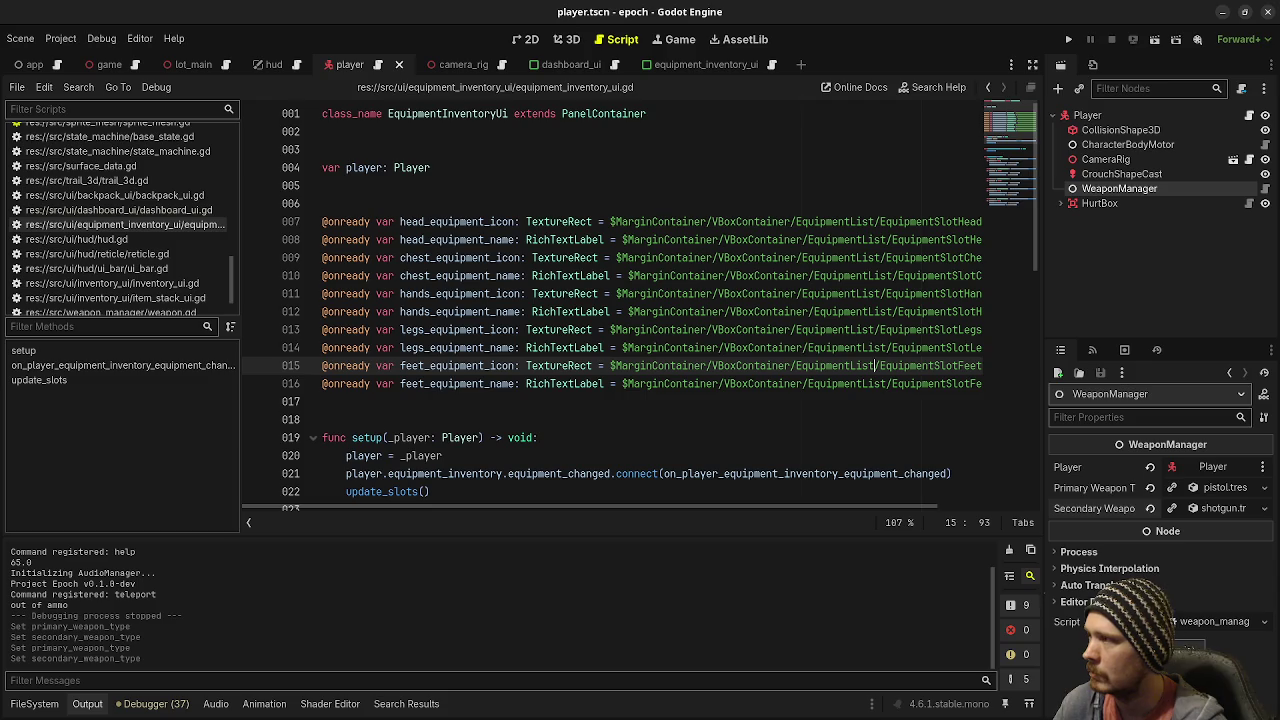
pyautogui.hotkey('alt', 'Tab')
# Add an 'add equipment inventory' #task/programming card, then move it and 'add player stat panel ui' into v0.1.0-dev
pyautogui.click(82, 209)
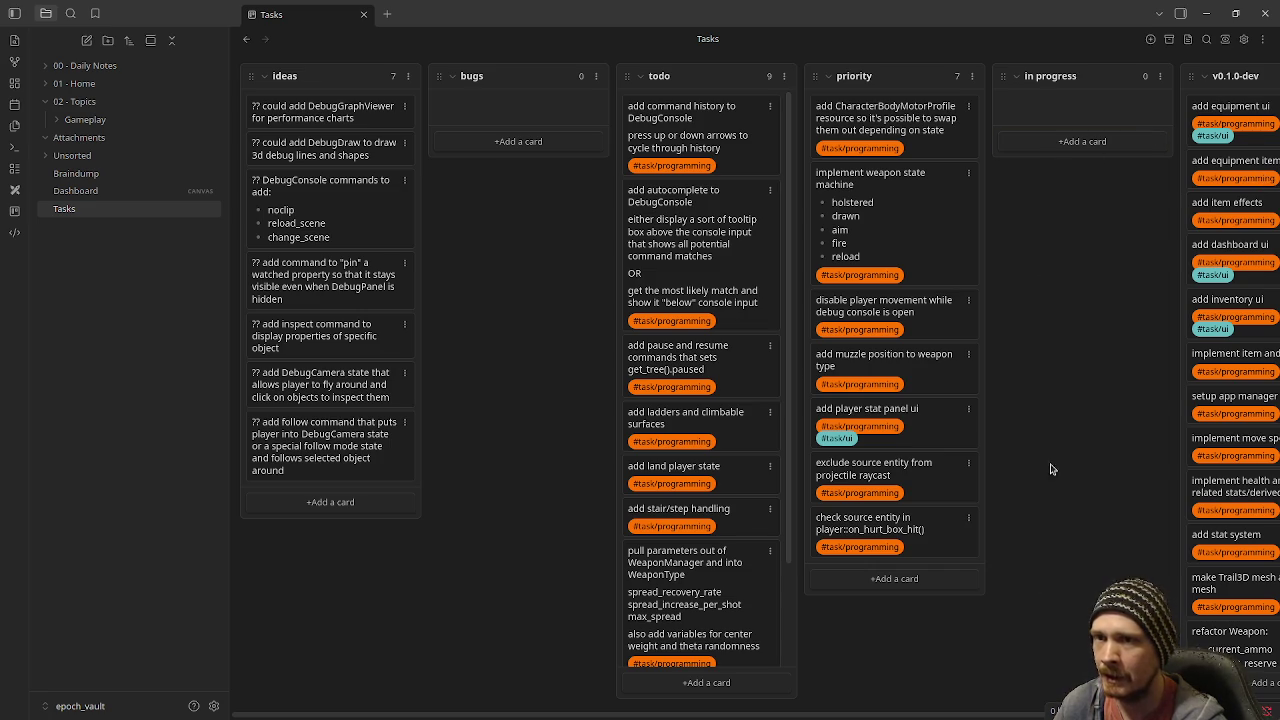
pyautogui.moveTo(937, 715); pyautogui.dragTo(1045, 717)
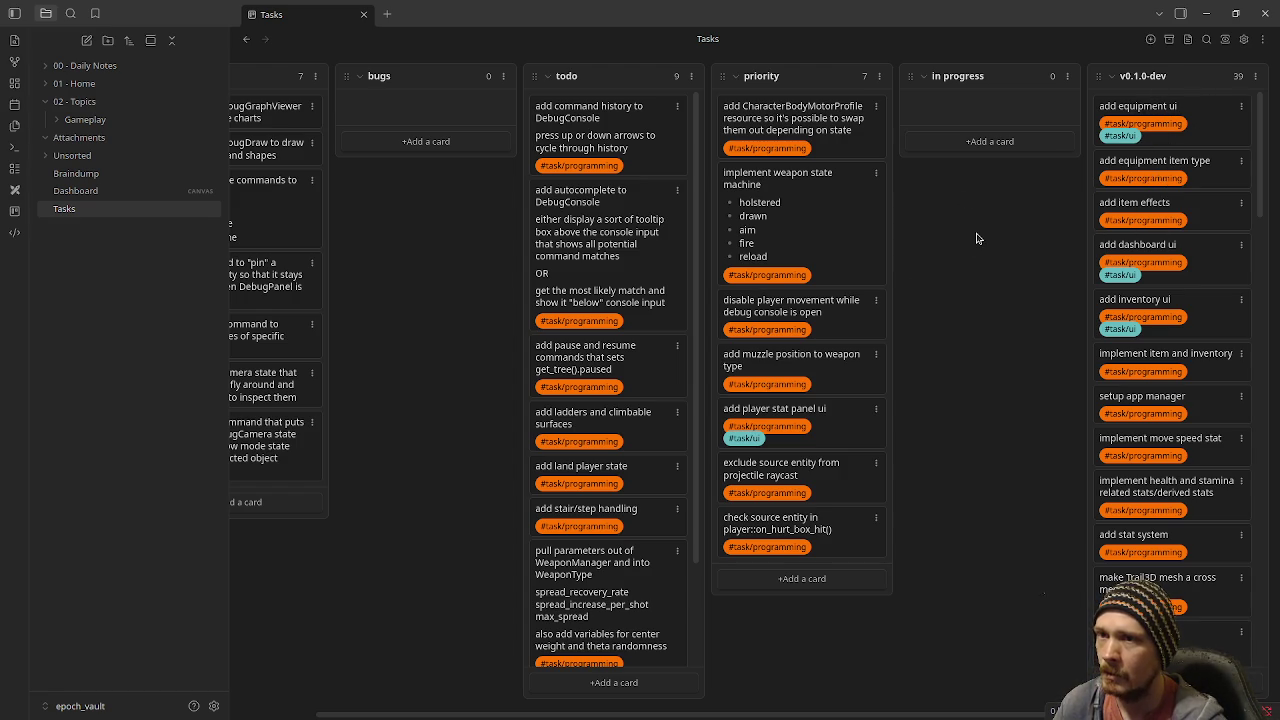
pyautogui.click(1014, 148)
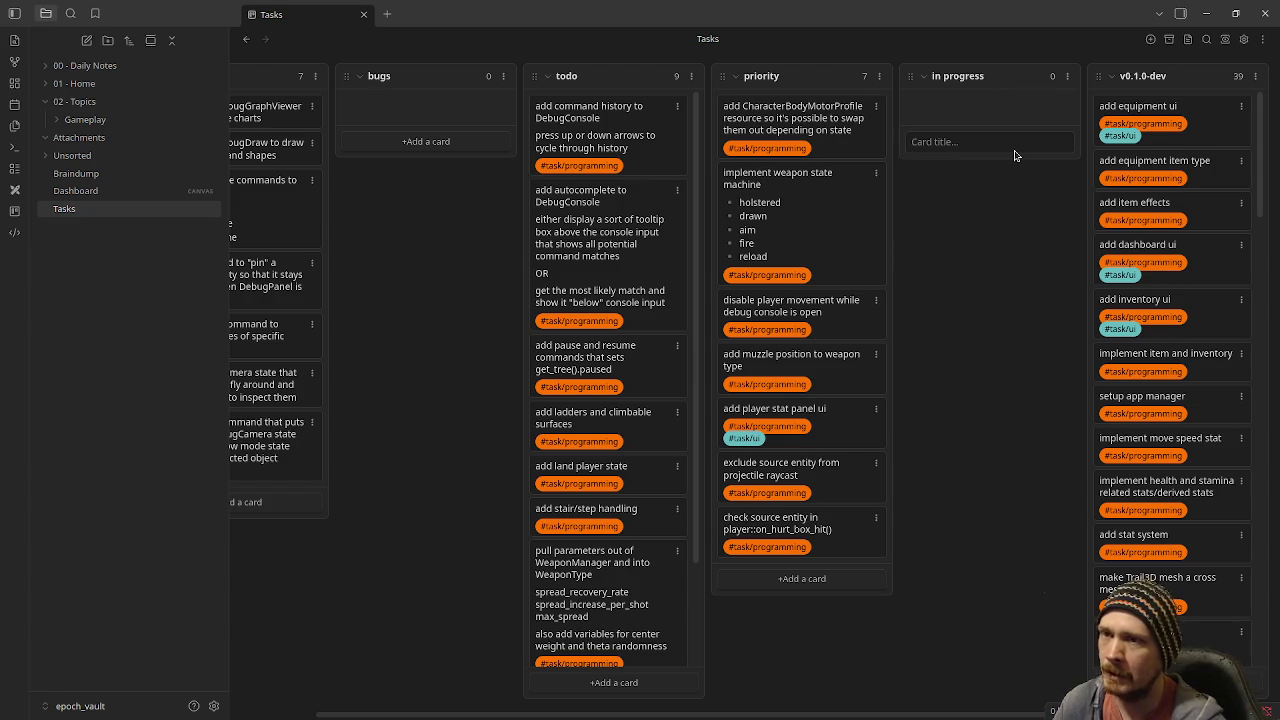
pyautogui.write('add equipment inventory')
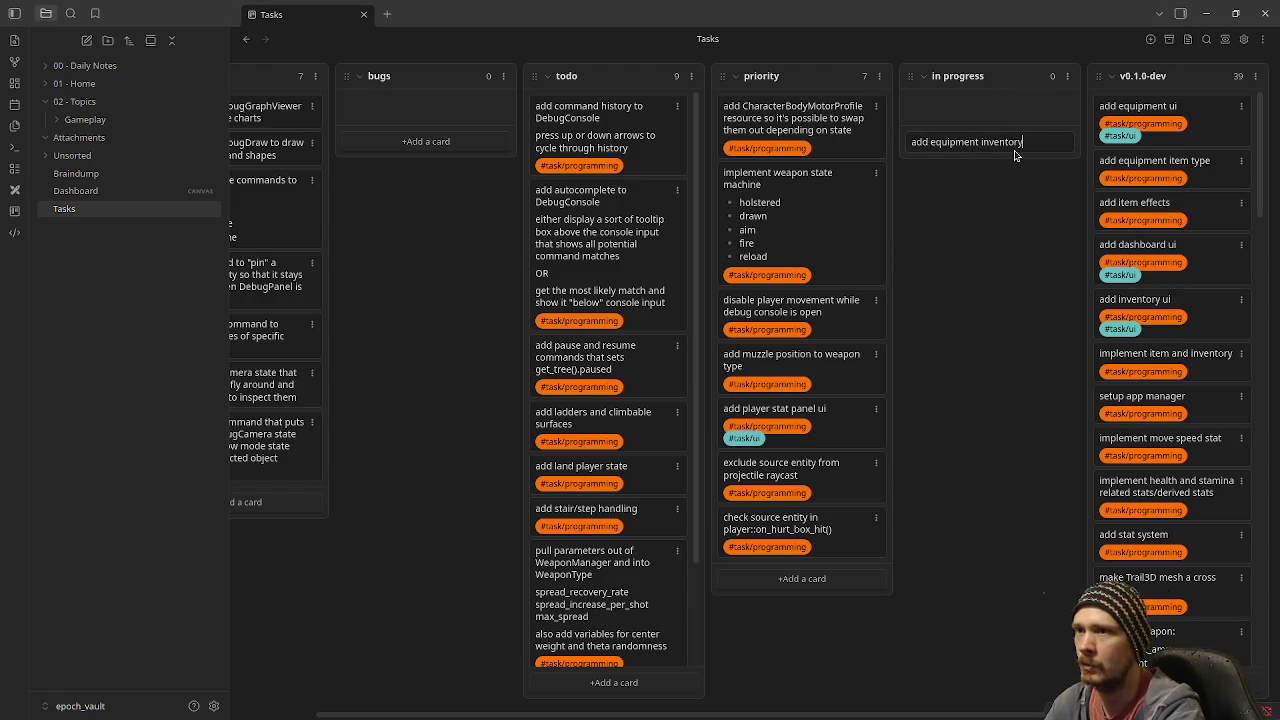
pyautogui.hotkey('shift', 'Return')
pyautogui.write('#task/programm')
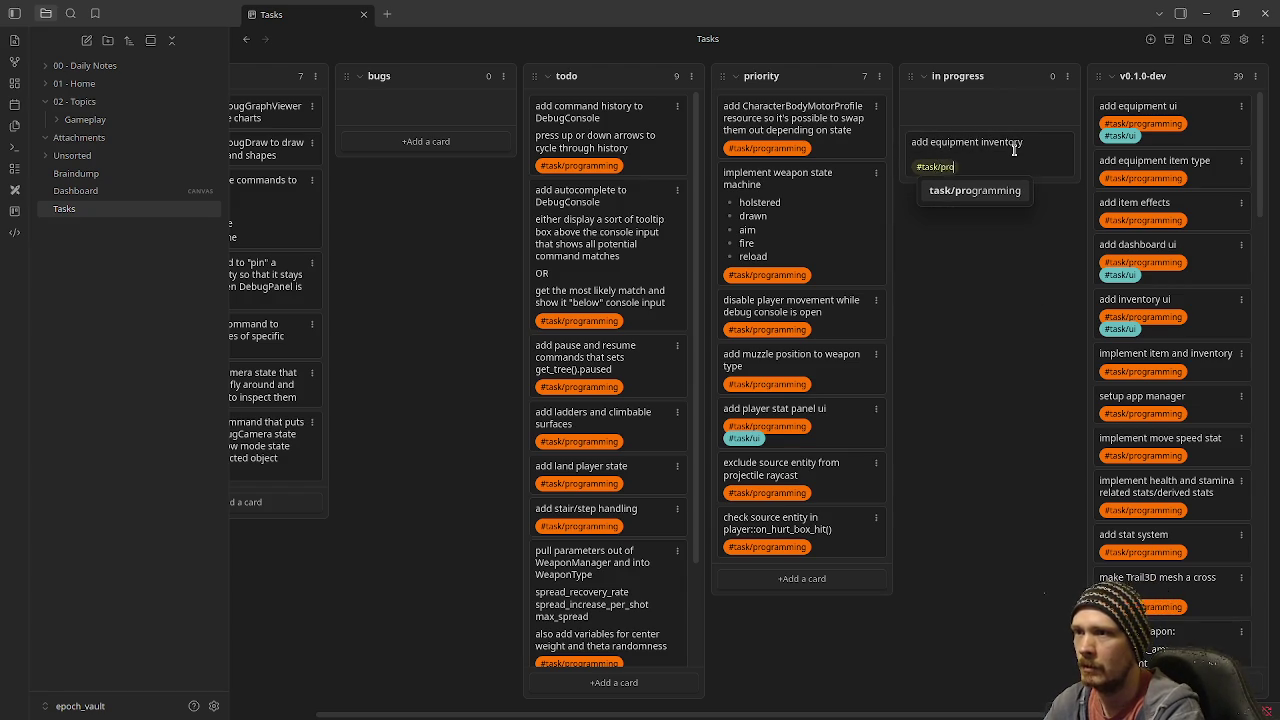
pyautogui.press('Return')
pyautogui.press('Return')
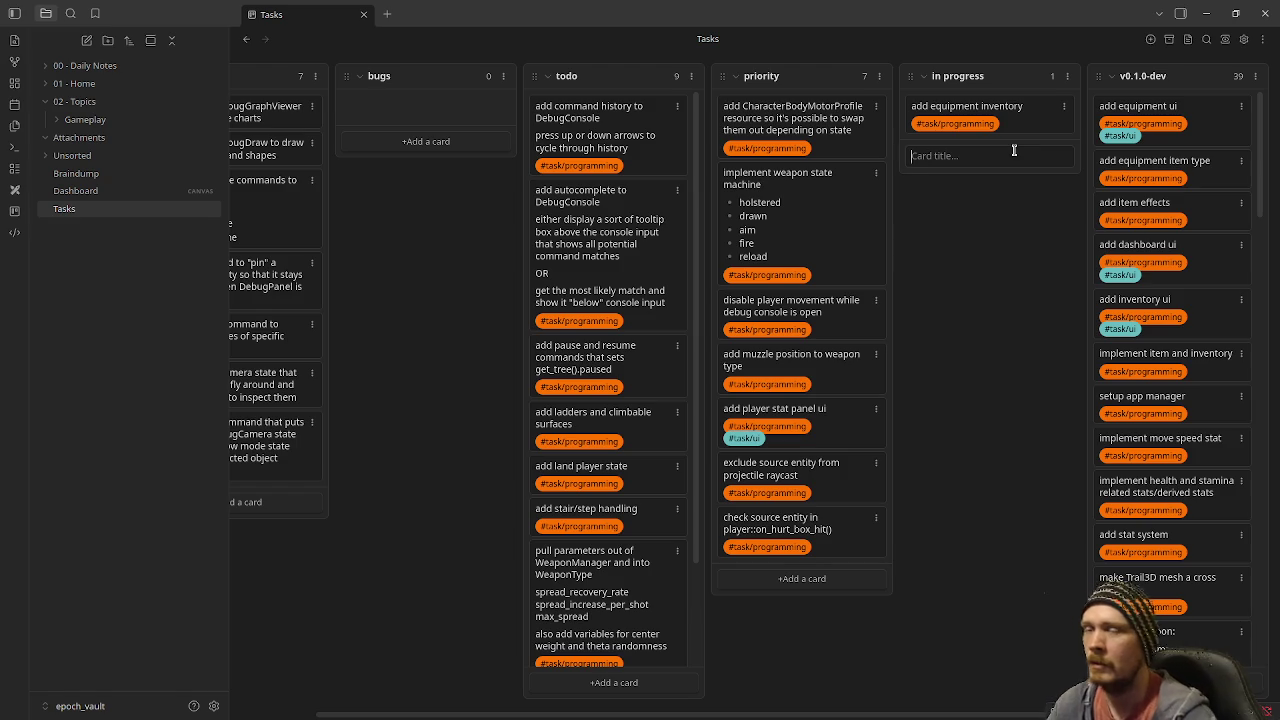
pyautogui.moveTo(1007, 118); pyautogui.dragTo(1158, 170)
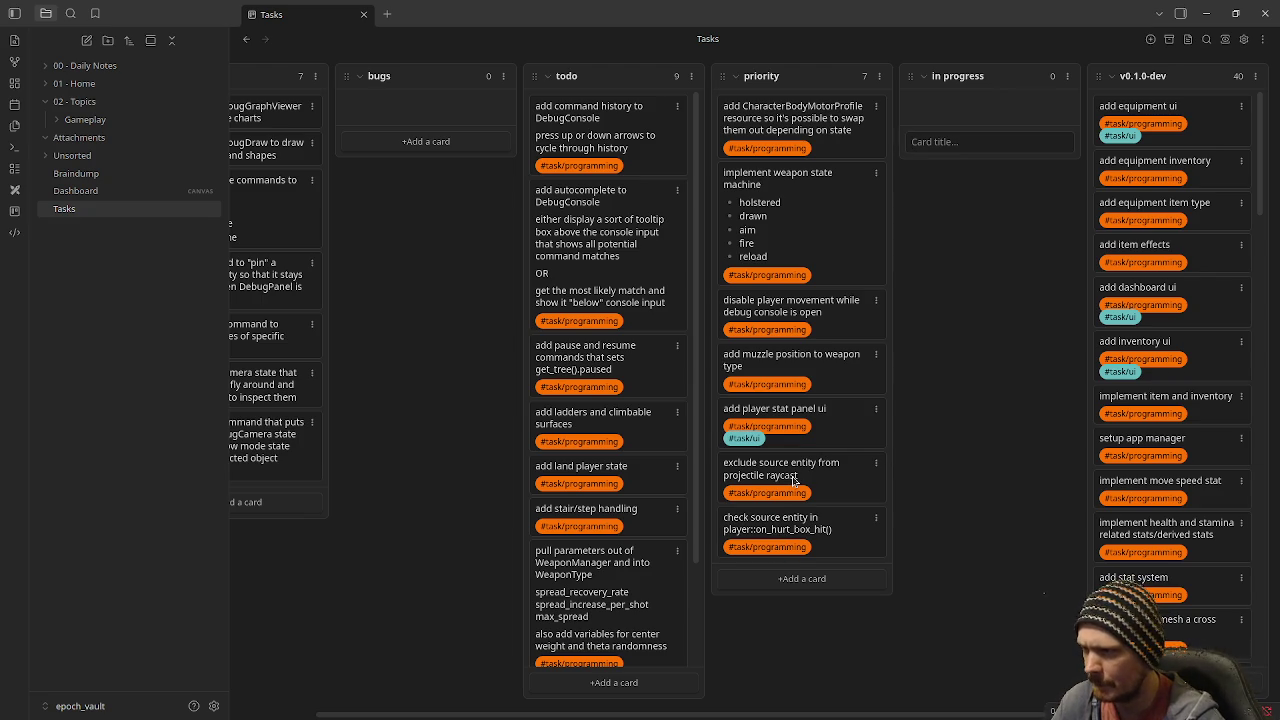
pyautogui.moveTo(776, 423)
pyautogui.mouseDown()
pyautogui.moveTo(995, 244)
pyautogui.moveTo(1093, 232)
pyautogui.mouseUp()
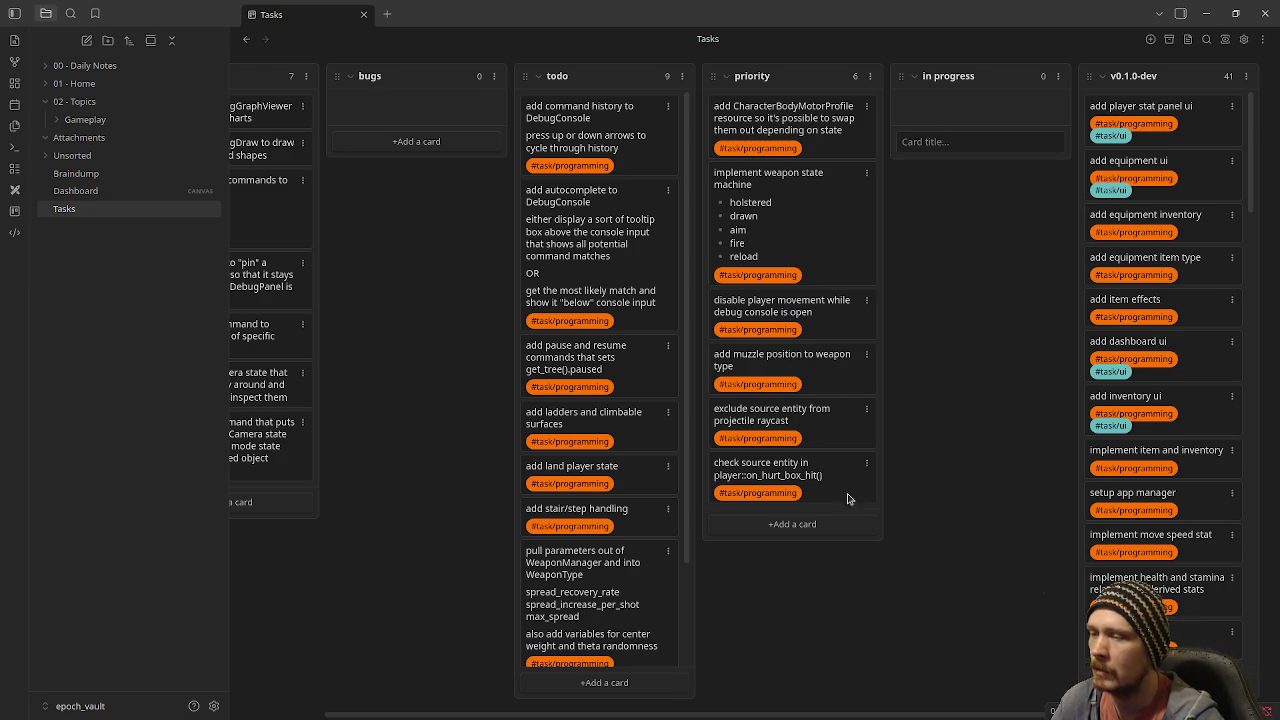
# Create priority card 'add healing effectiveness stat' noting 'include it in health potion effect', tagged #task/programming
pyautogui.click(765, 524)
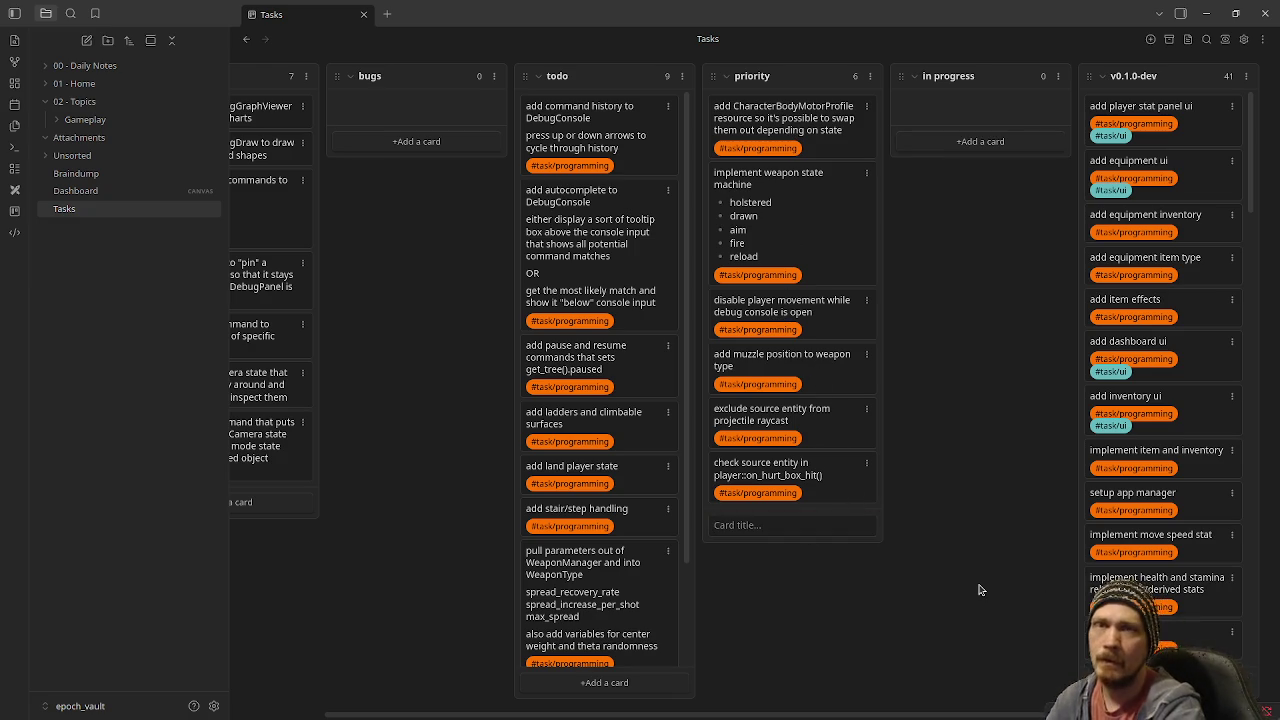
pyautogui.write('add')
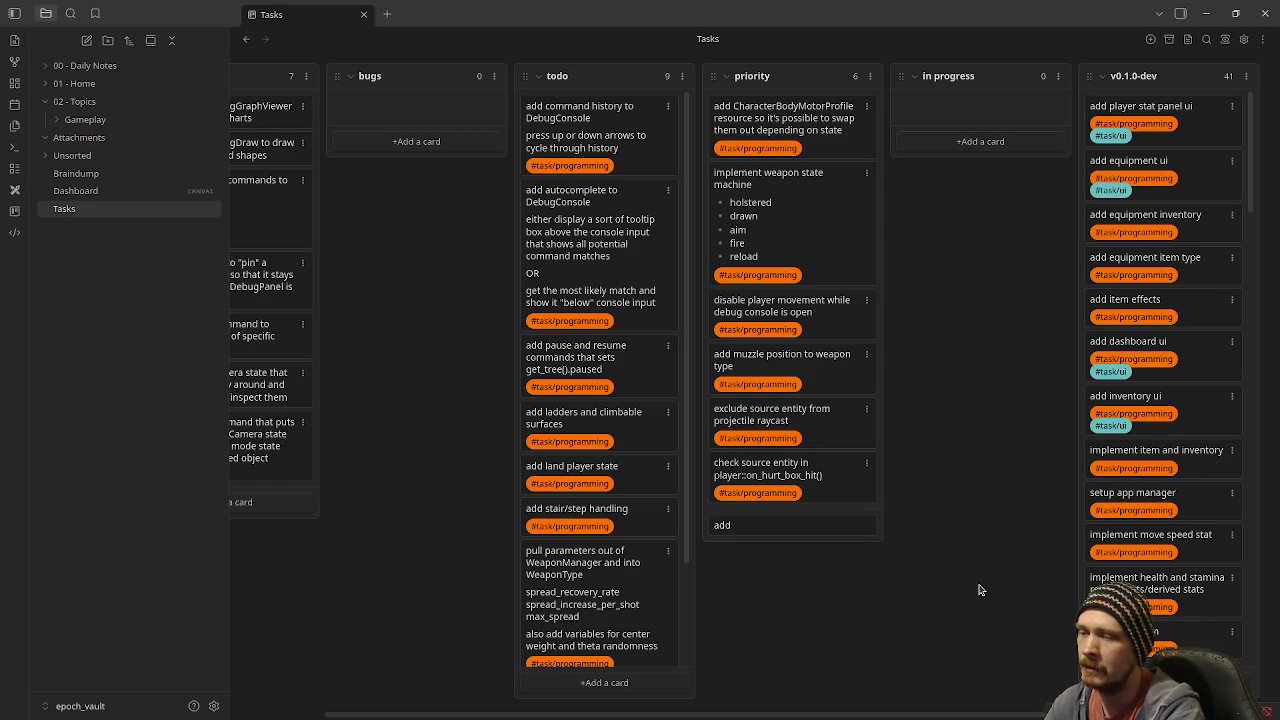
pyautogui.write(' healing effect')
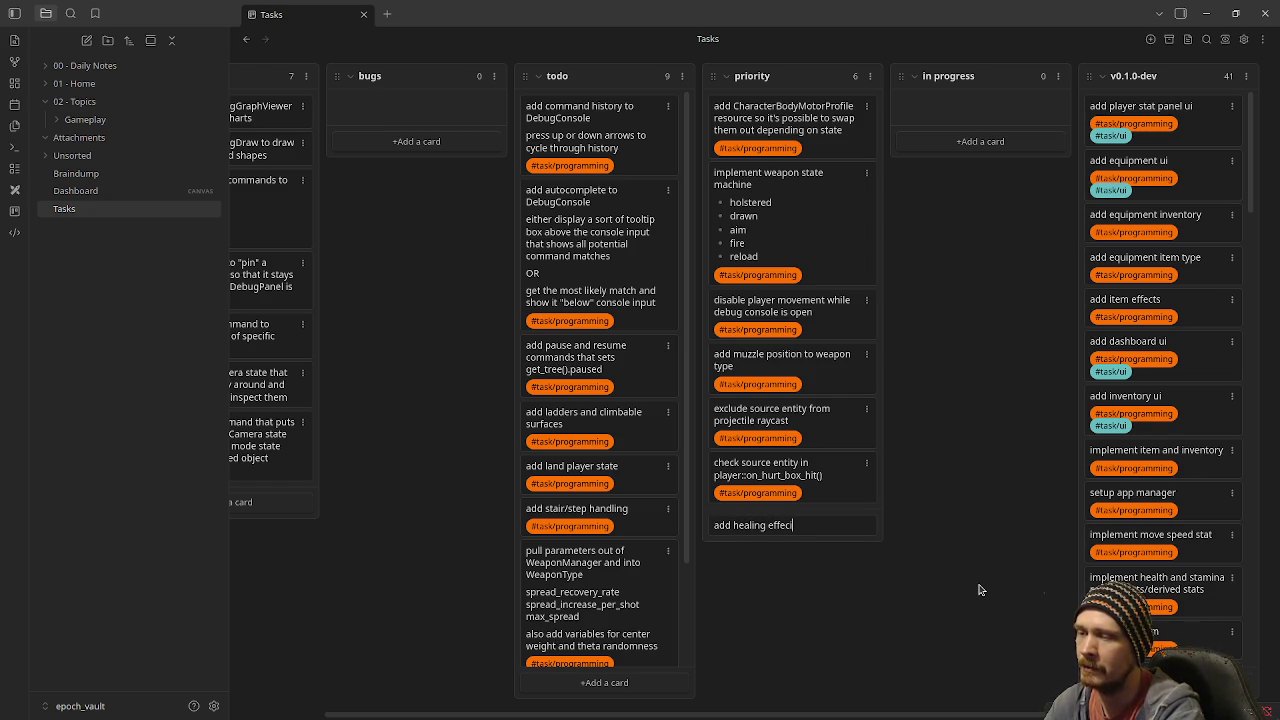
pyautogui.write('iveness')
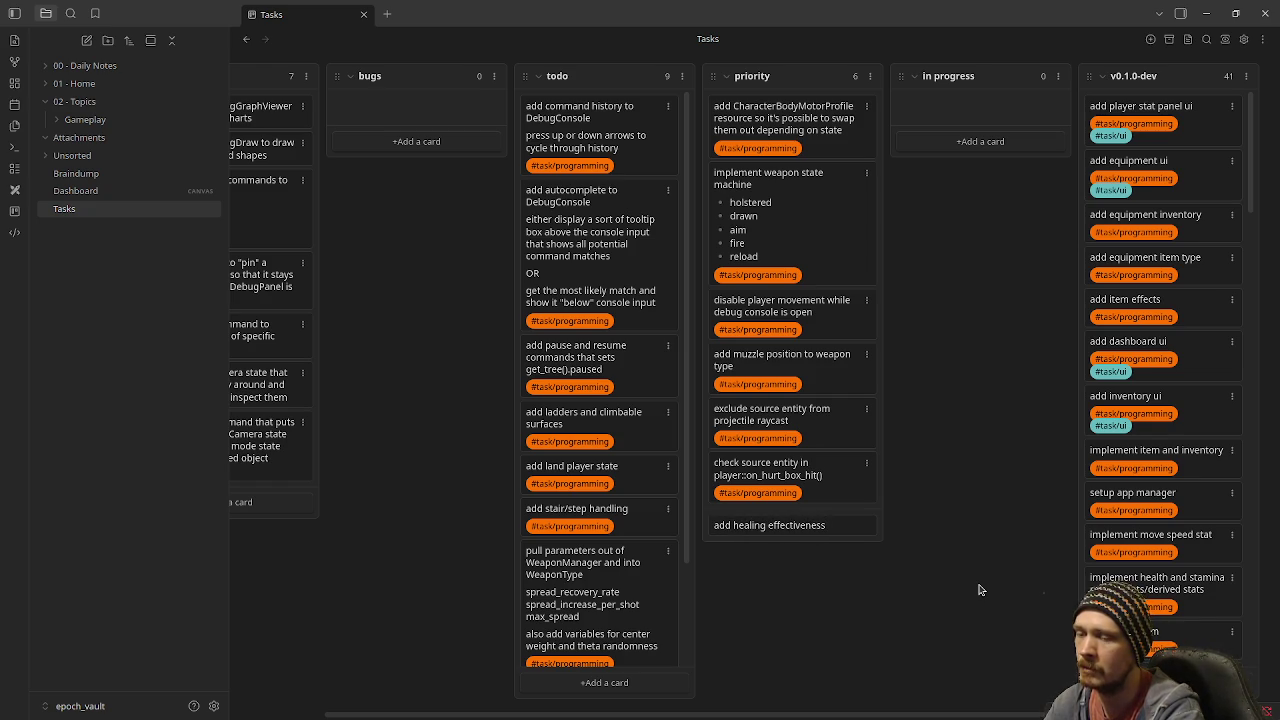
pyautogui.write(' stat')
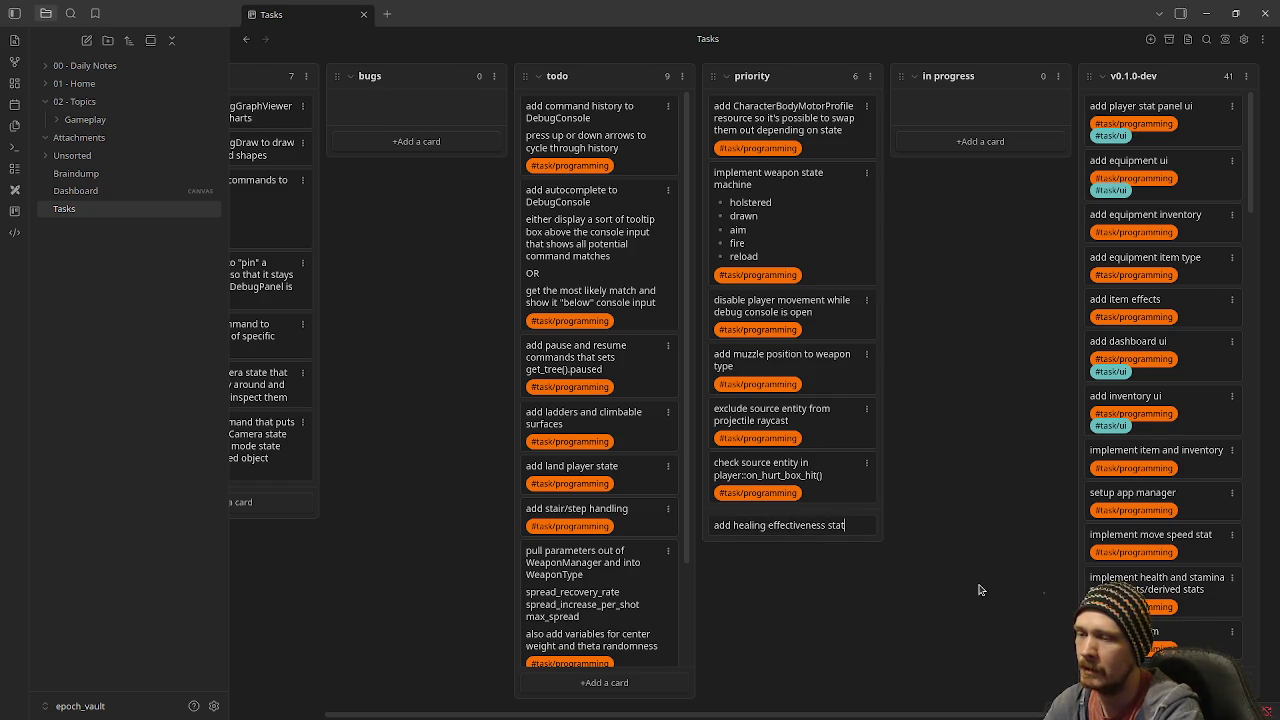
pyautogui.hotkey('shift', 'Return')
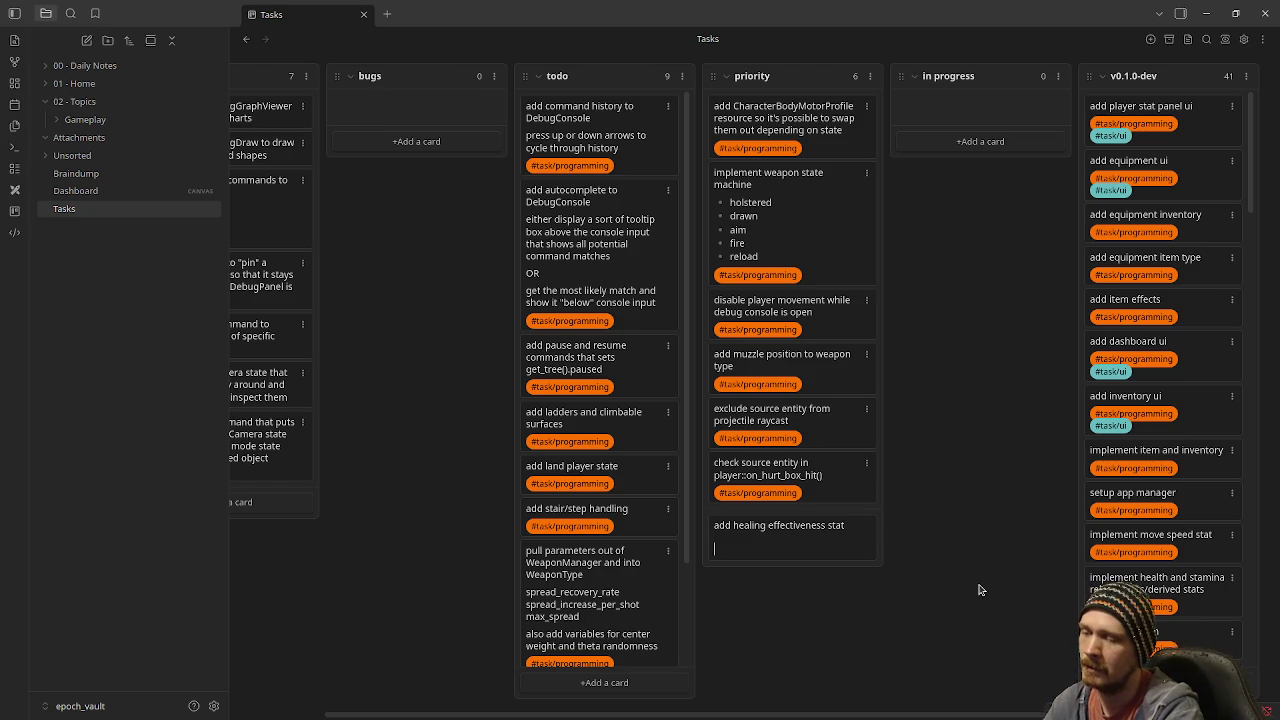
pyautogui.write('include it in')
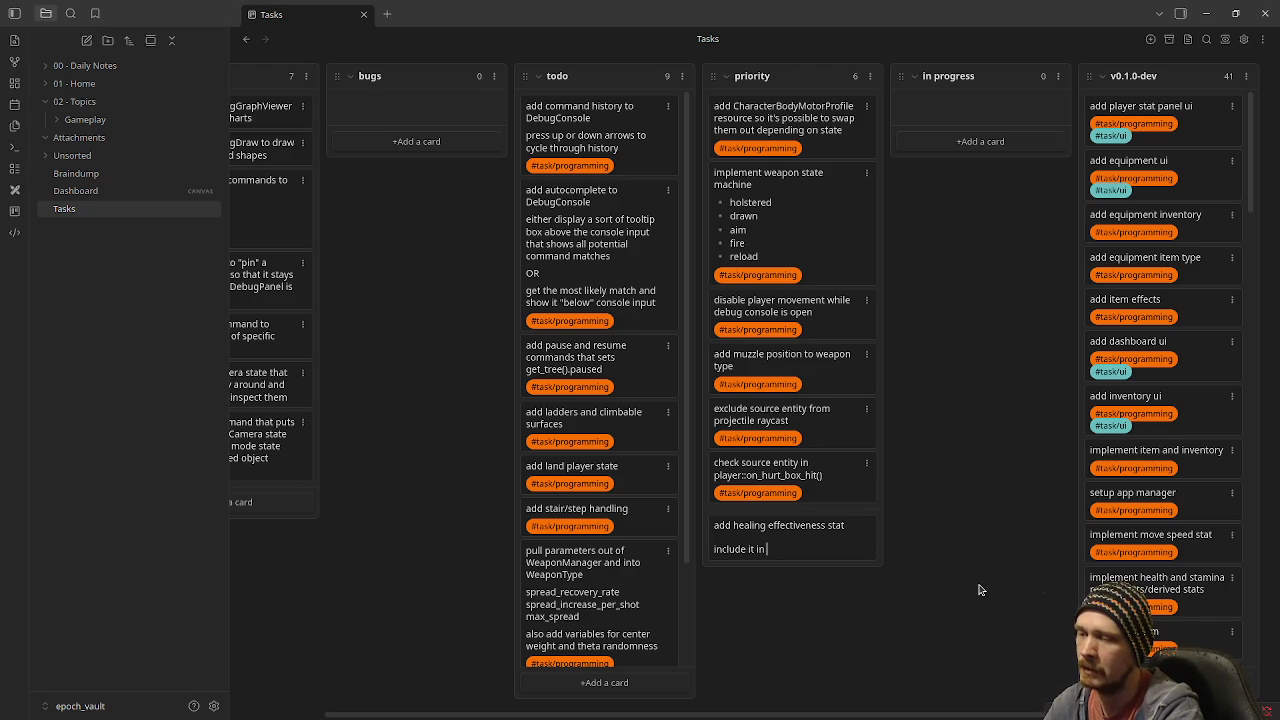
pyautogui.write(' hea')
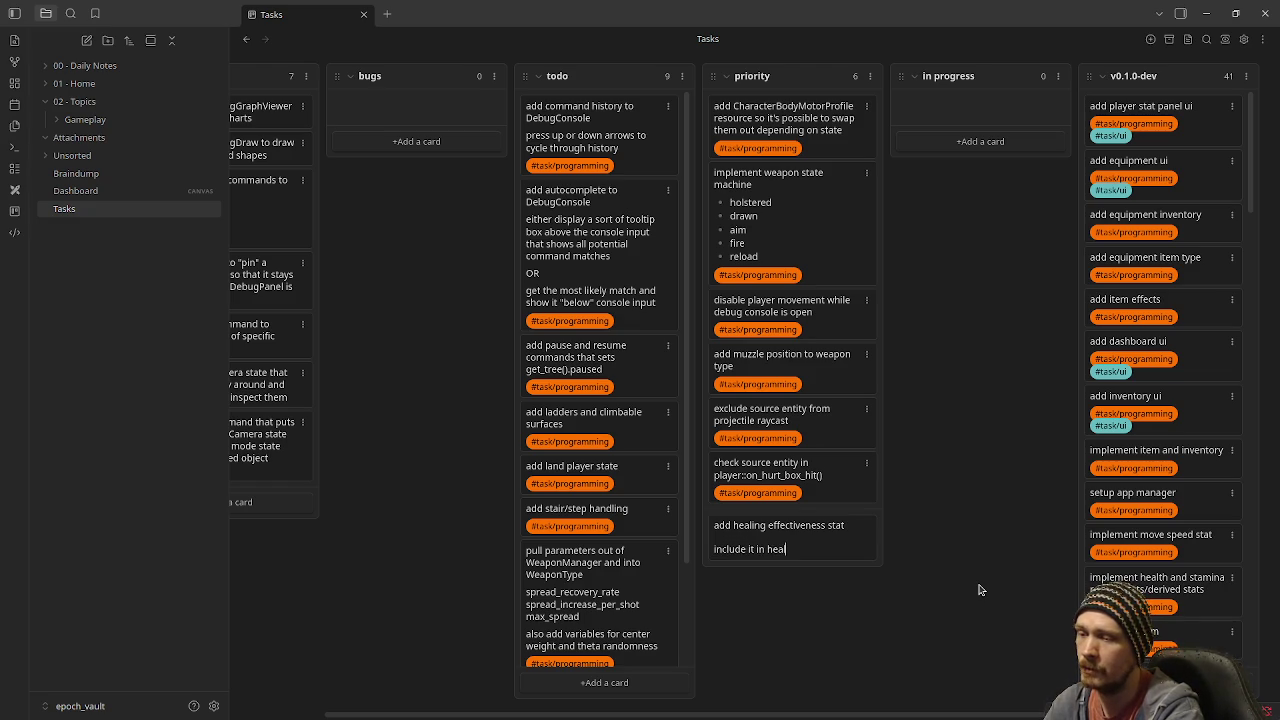
pyautogui.write('lth potion effect')
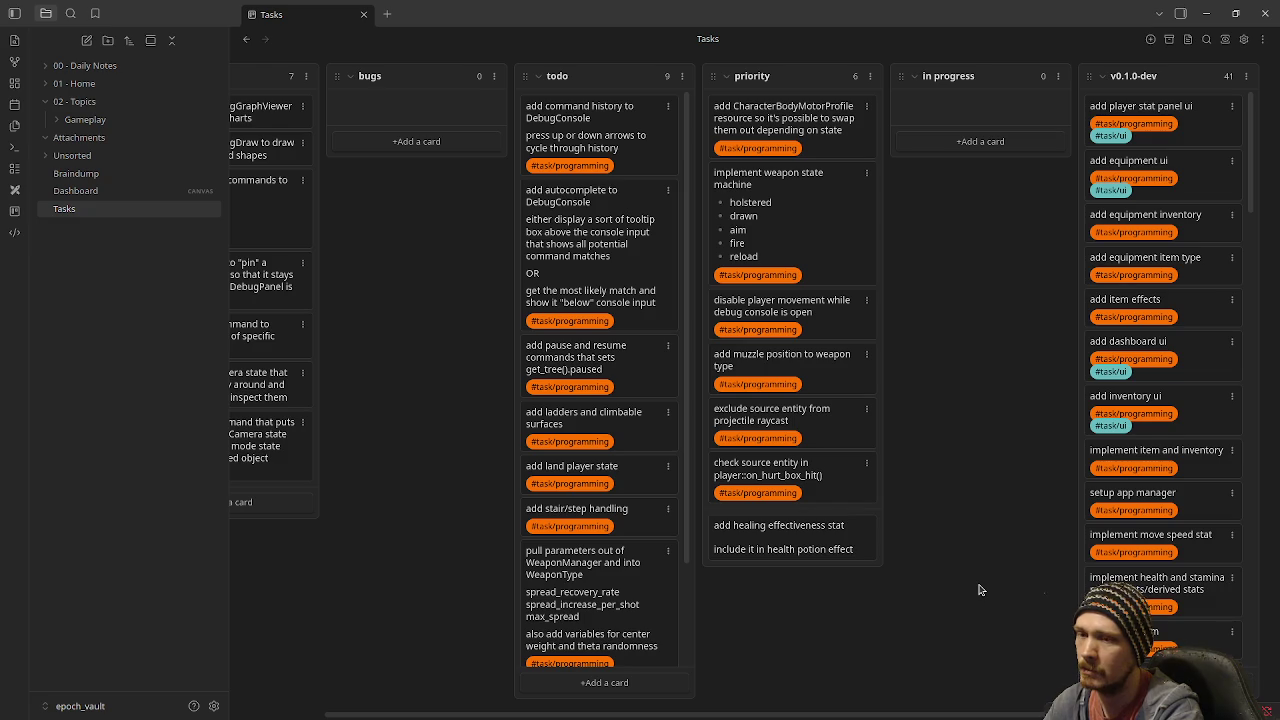
pyautogui.hotkey('shift', 'Return')
pyautogui.hotkey('shift', 'Return')
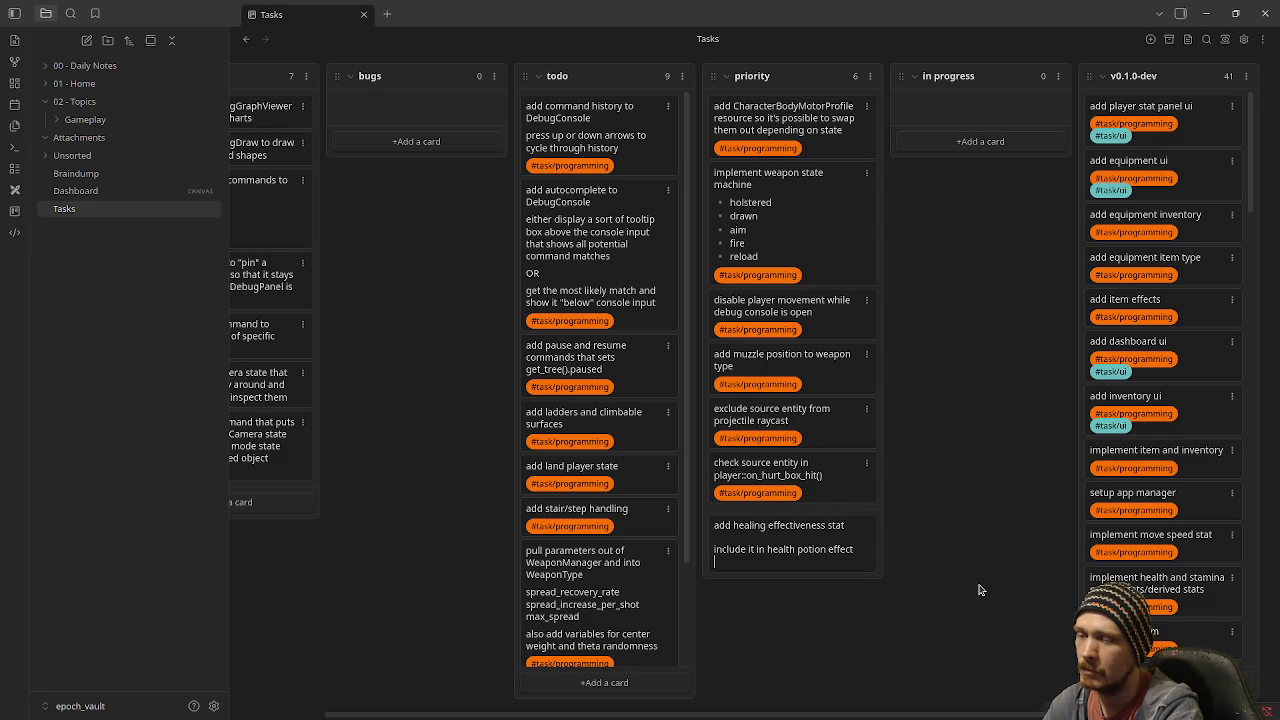
pyautogui.write('#t')
pyautogui.press('Up')
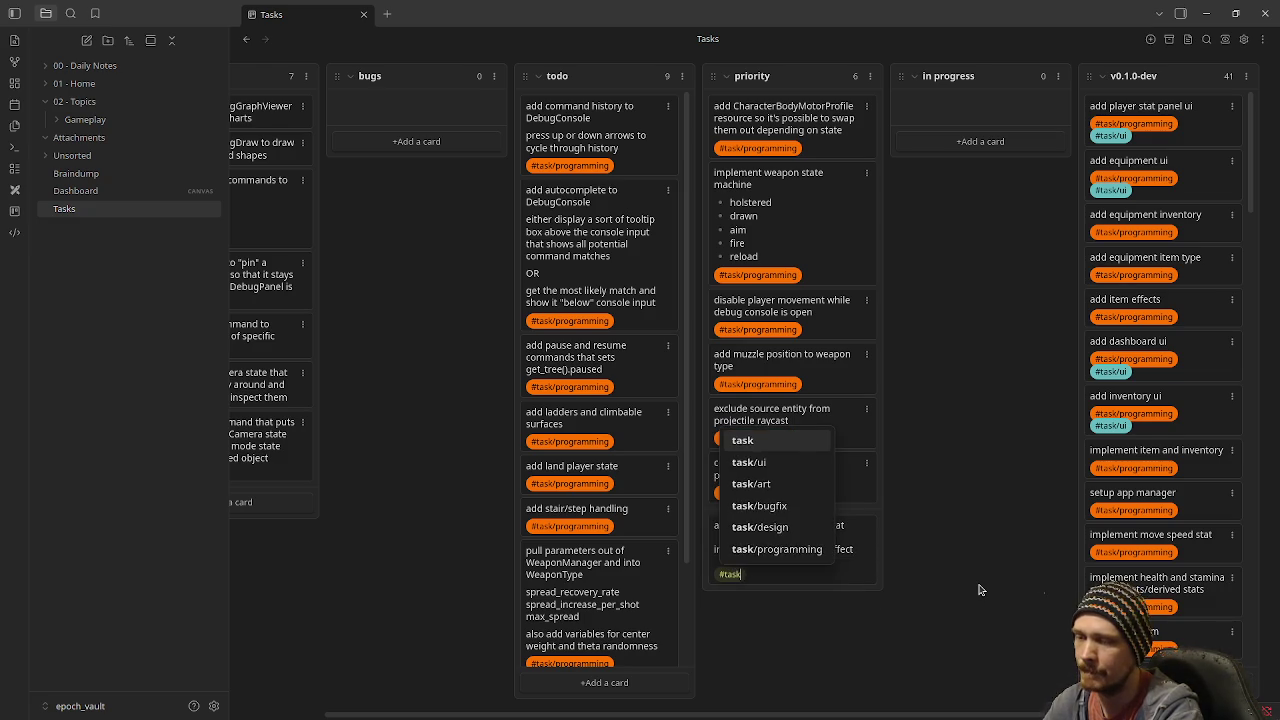
pyautogui.press('Return')
pyautogui.press('Return')
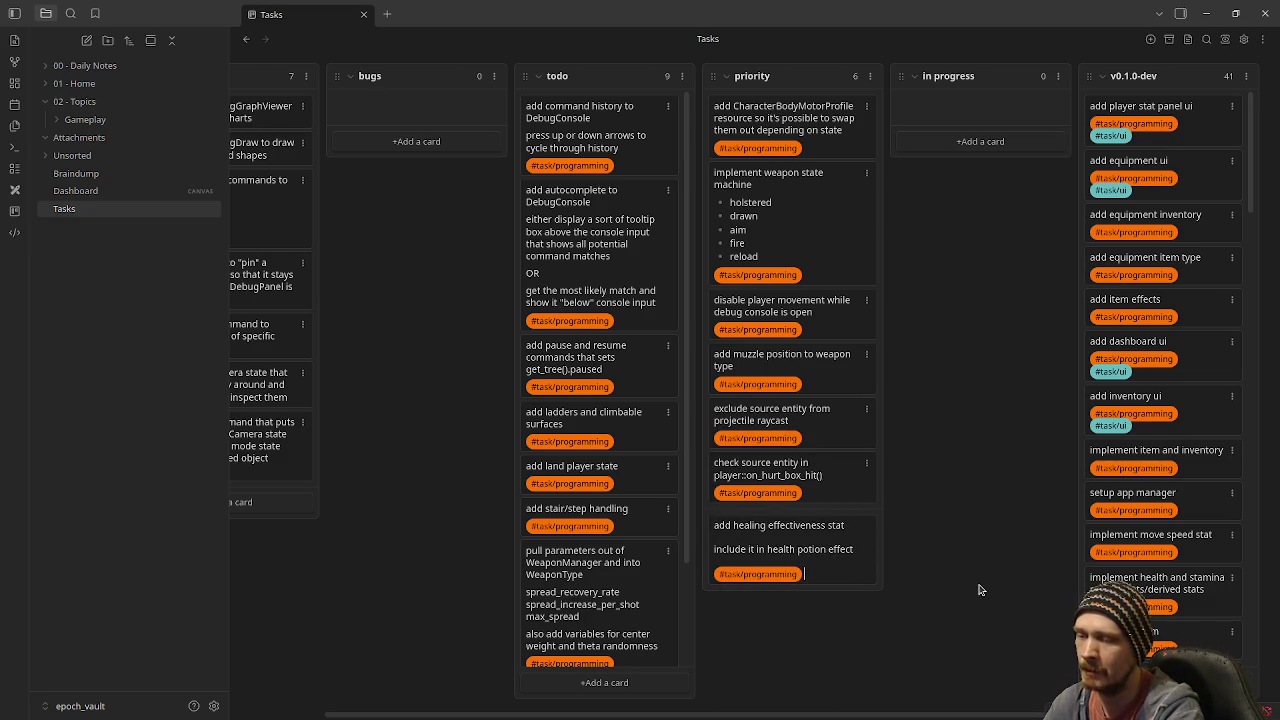
pyautogui.press('Return')
pyautogui.write('s')
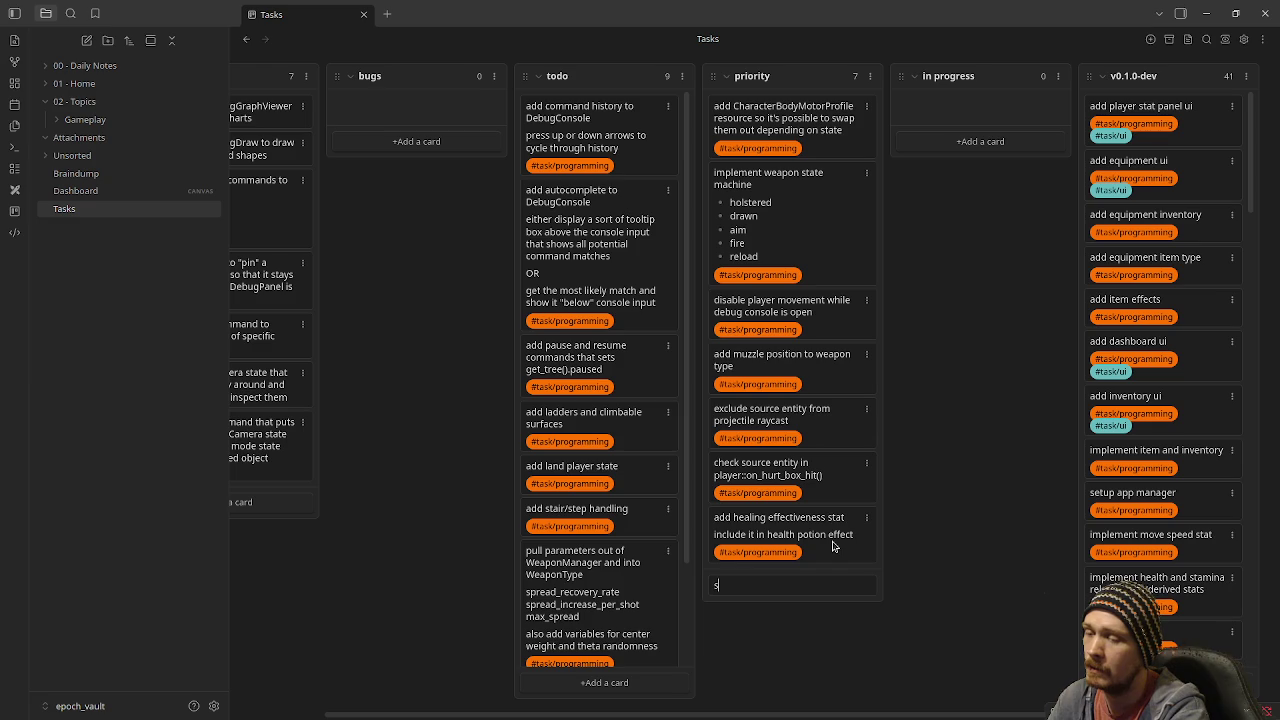
# Write the lot-scene interactables card ending in 'stat modifiers' and tag it #task/design
pyautogui.write('add some intera')
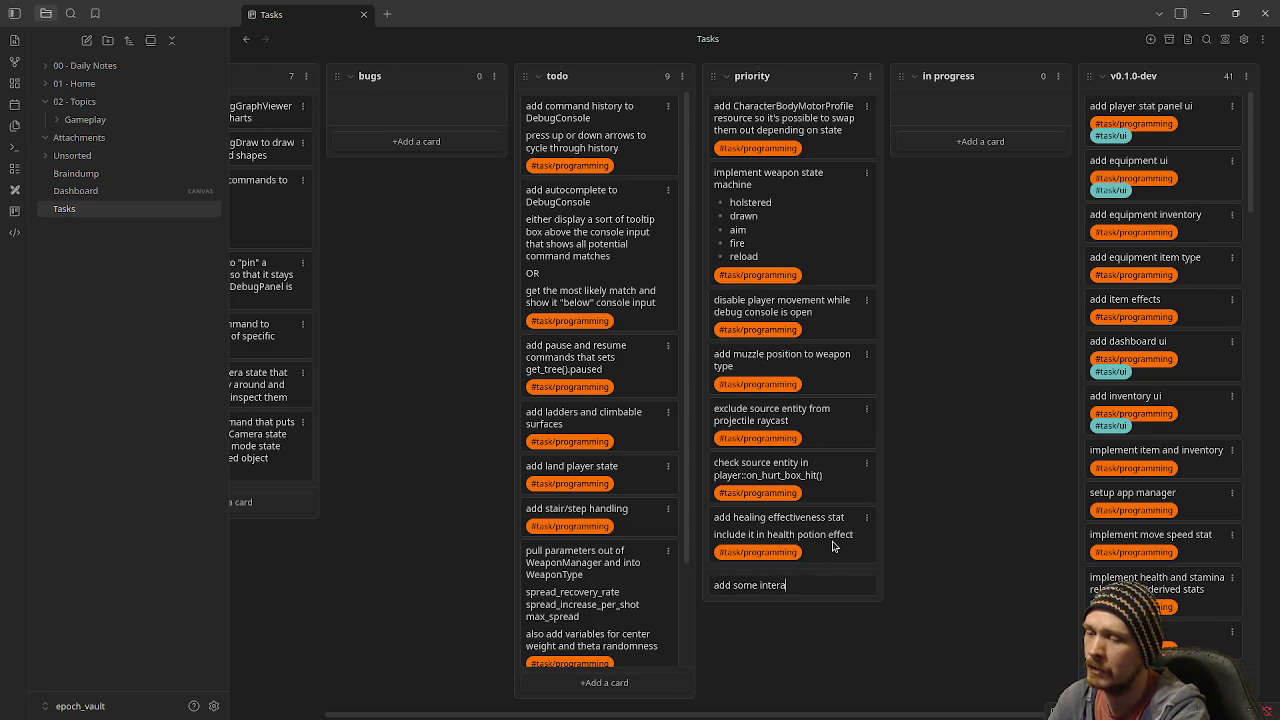
pyautogui.write('ctables or tr')
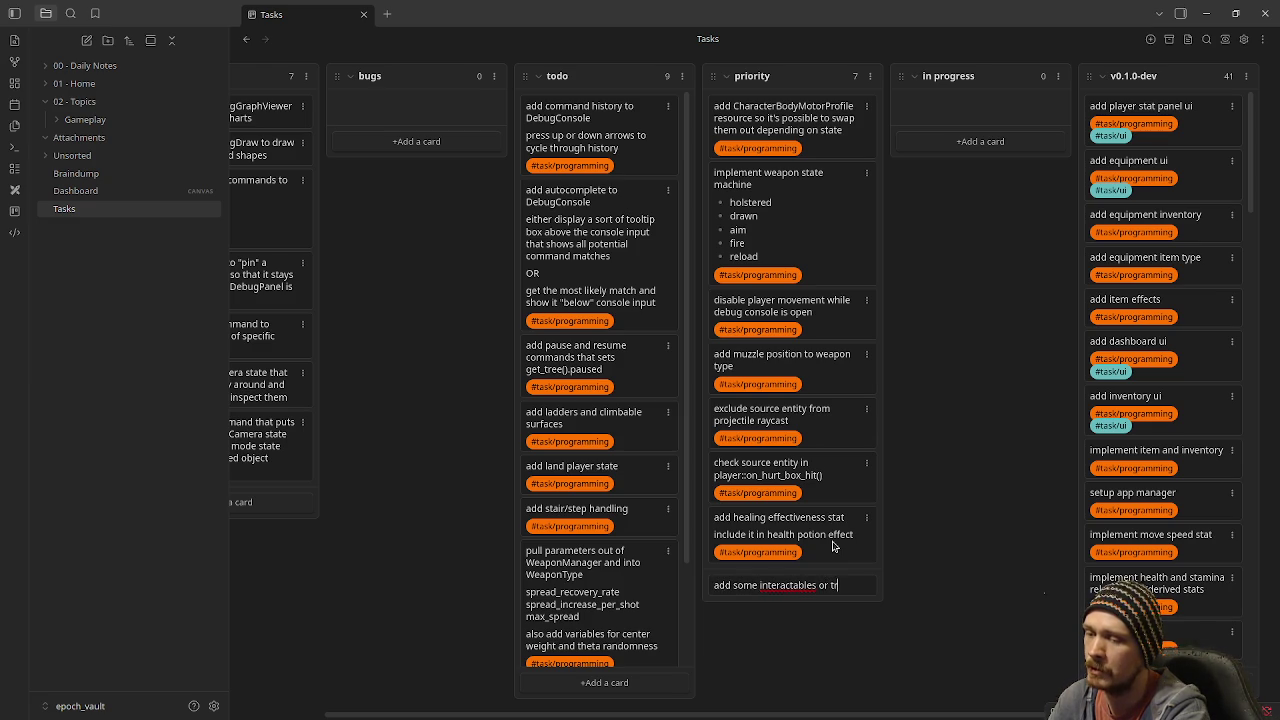
pyautogui.write('iggers to the lot')
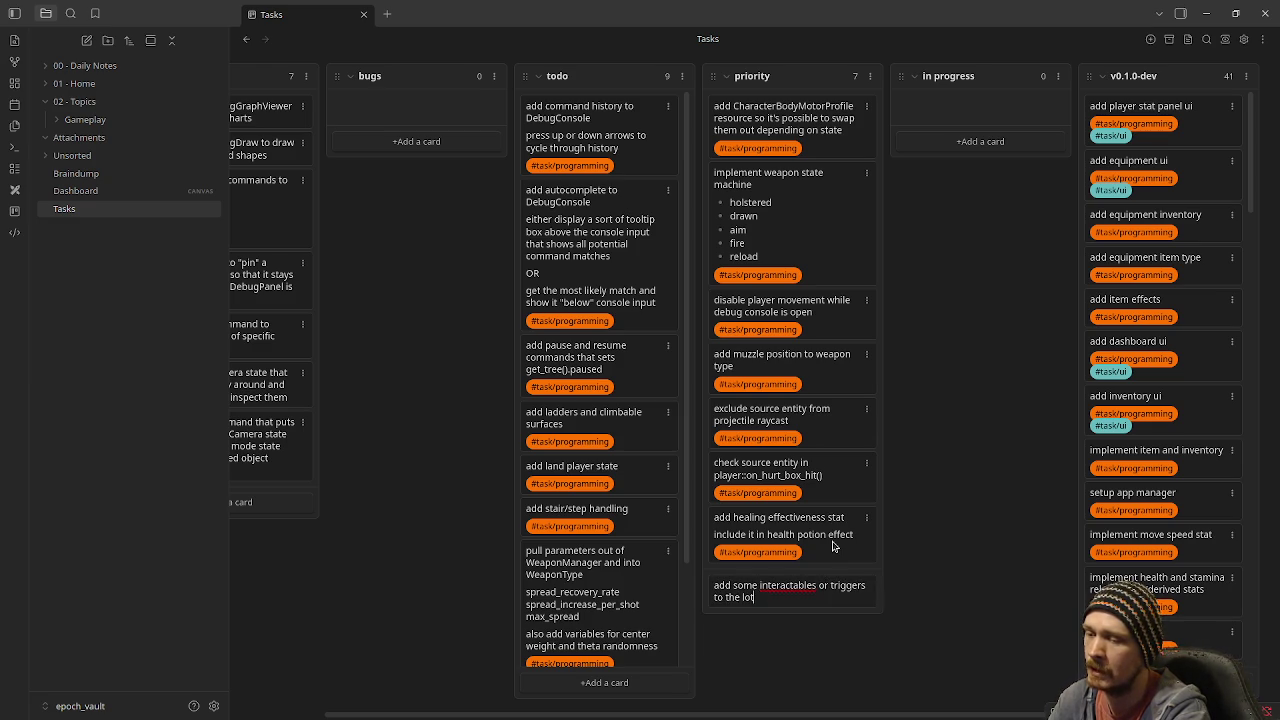
pyautogui.write(' scene to')
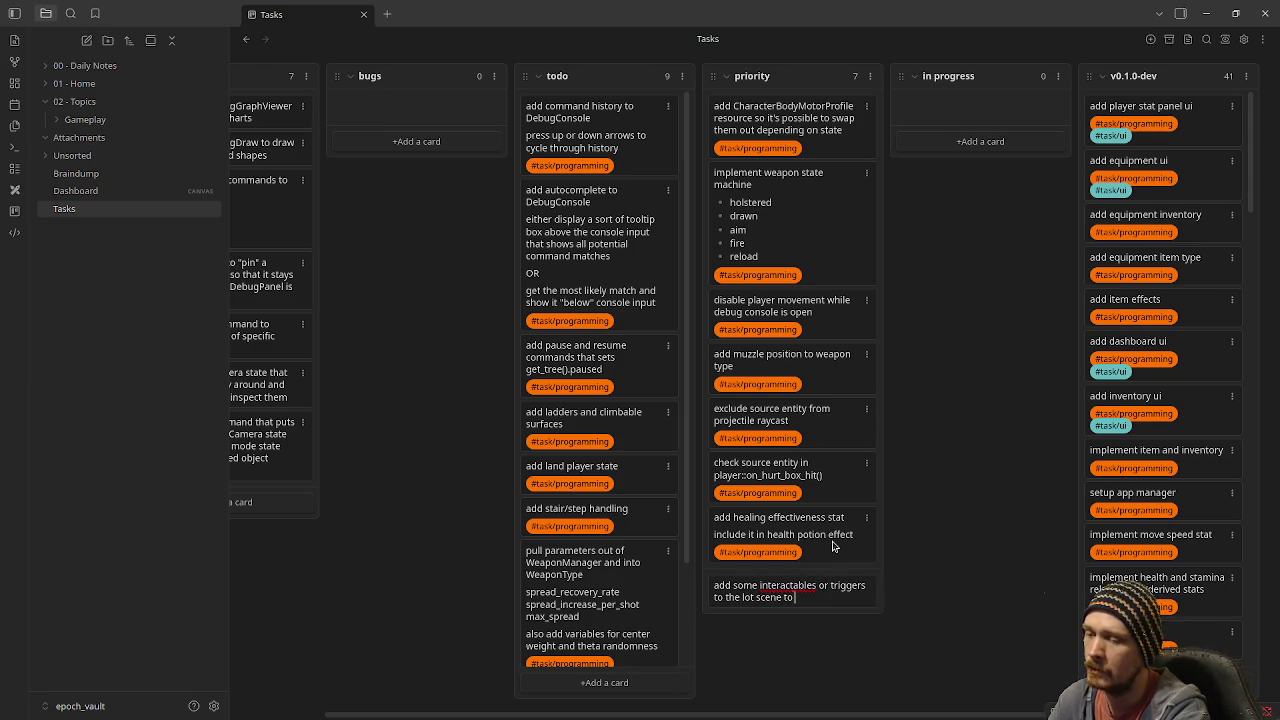
pyautogui.write(' more easily')
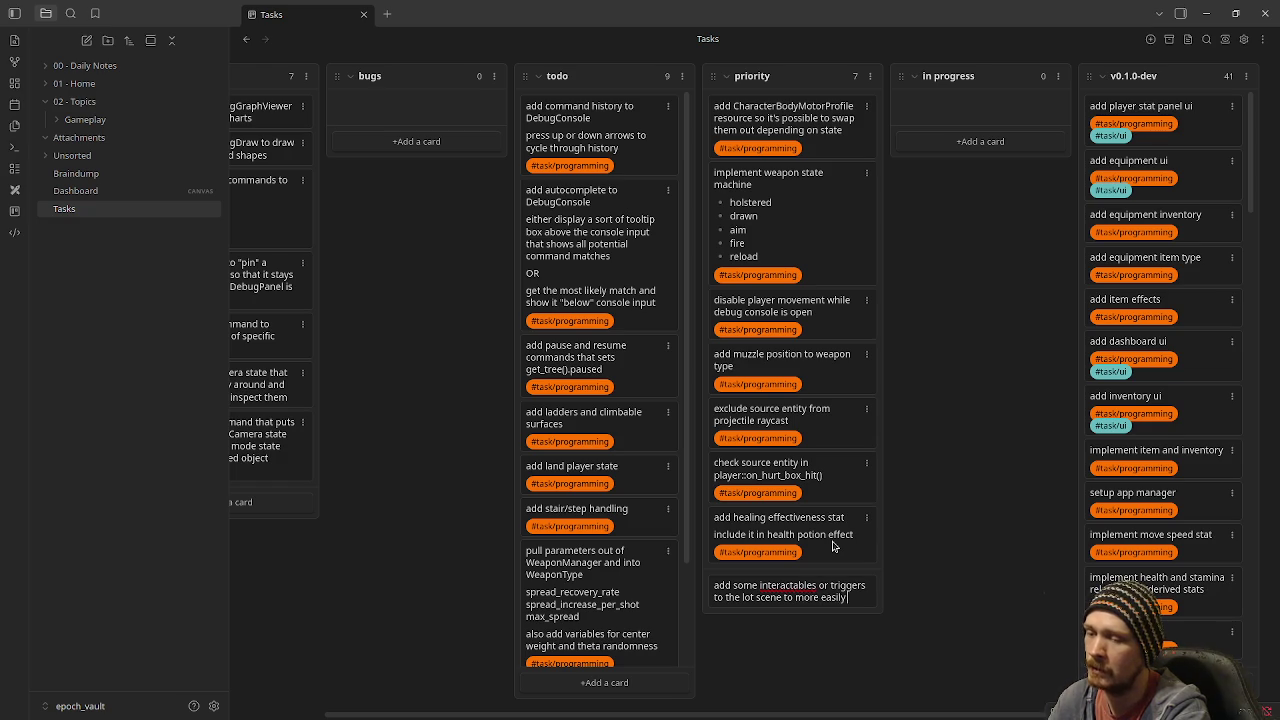
pyautogui.write(' change weapons')
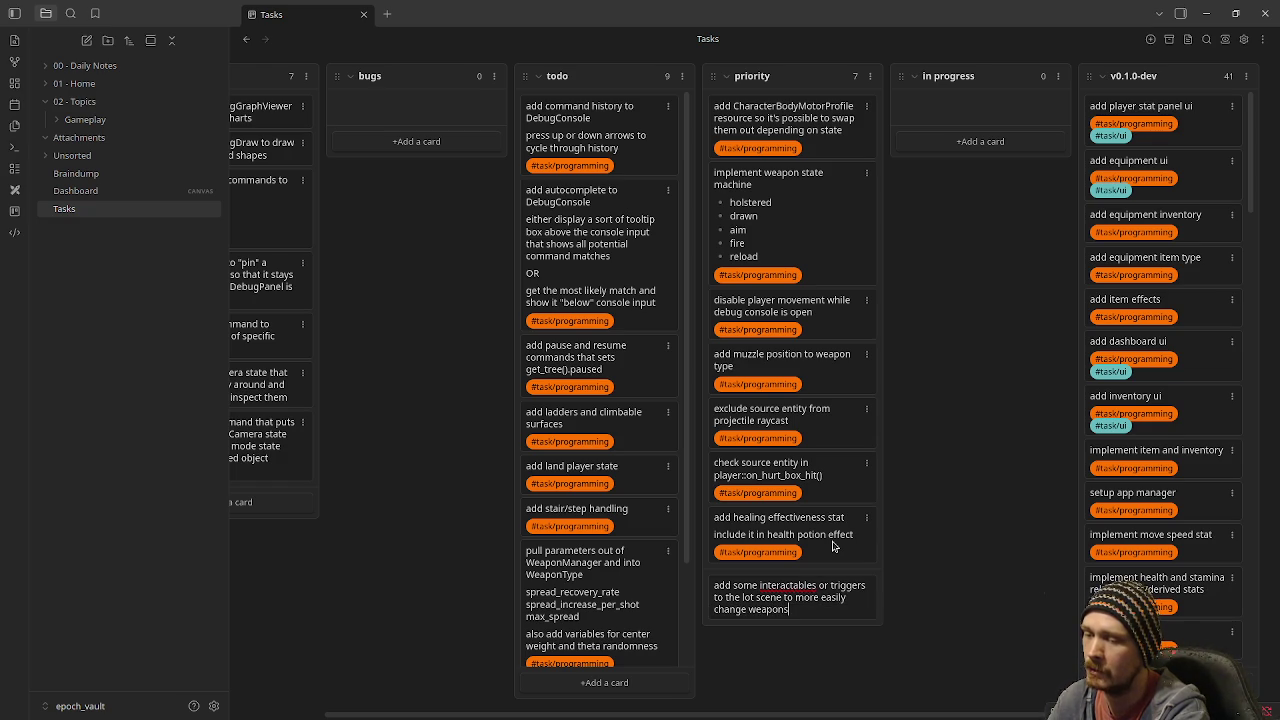
pyautogui.write('/armor')
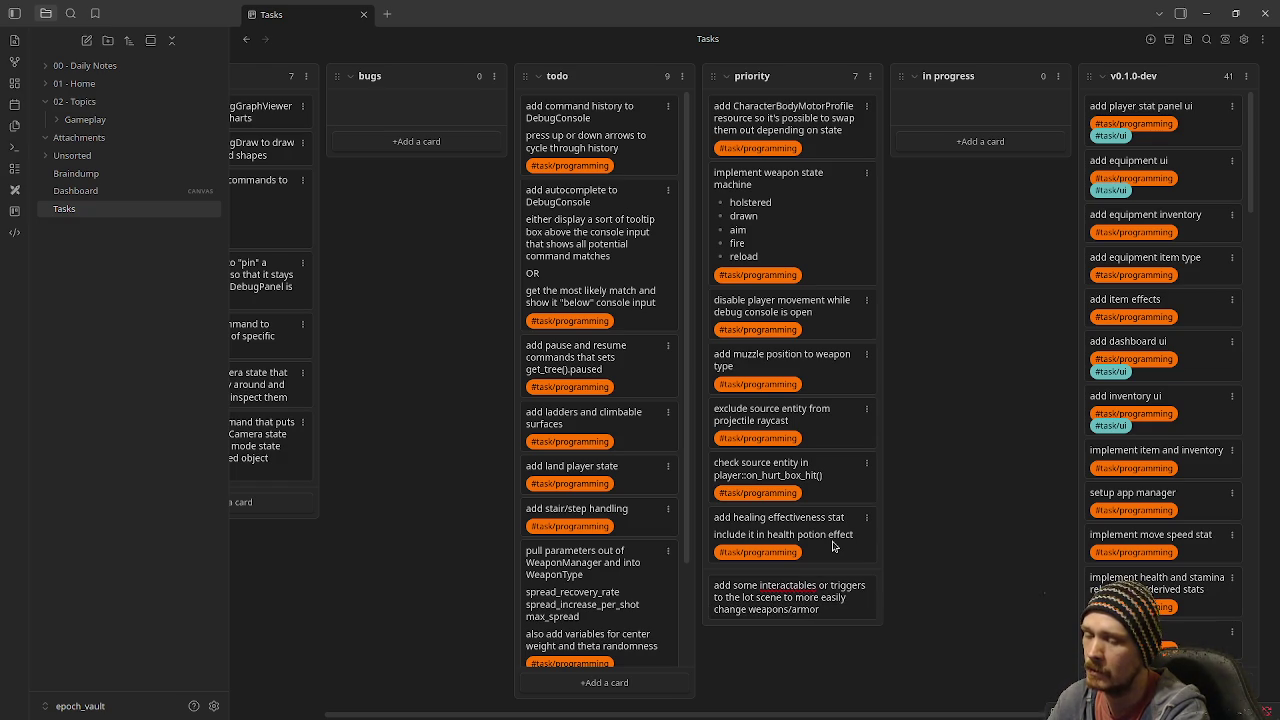
pyautogui.write(' and')
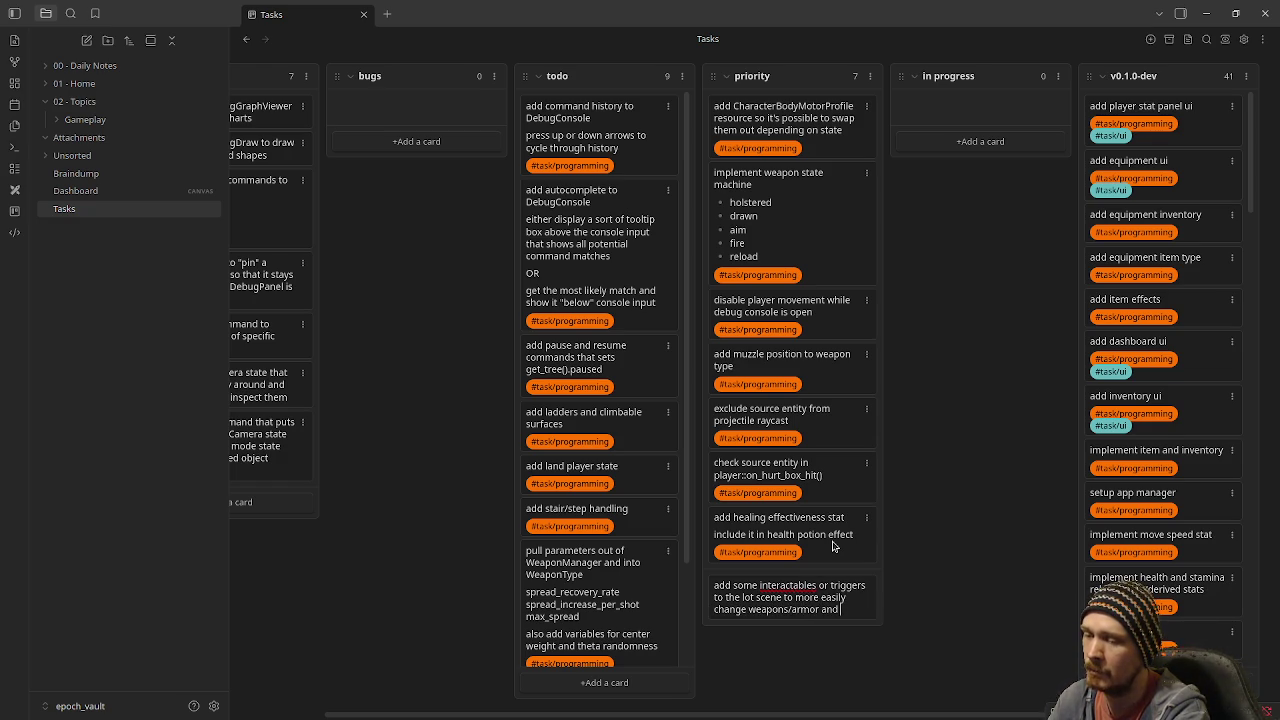
pyautogui.write(' maybe mods')
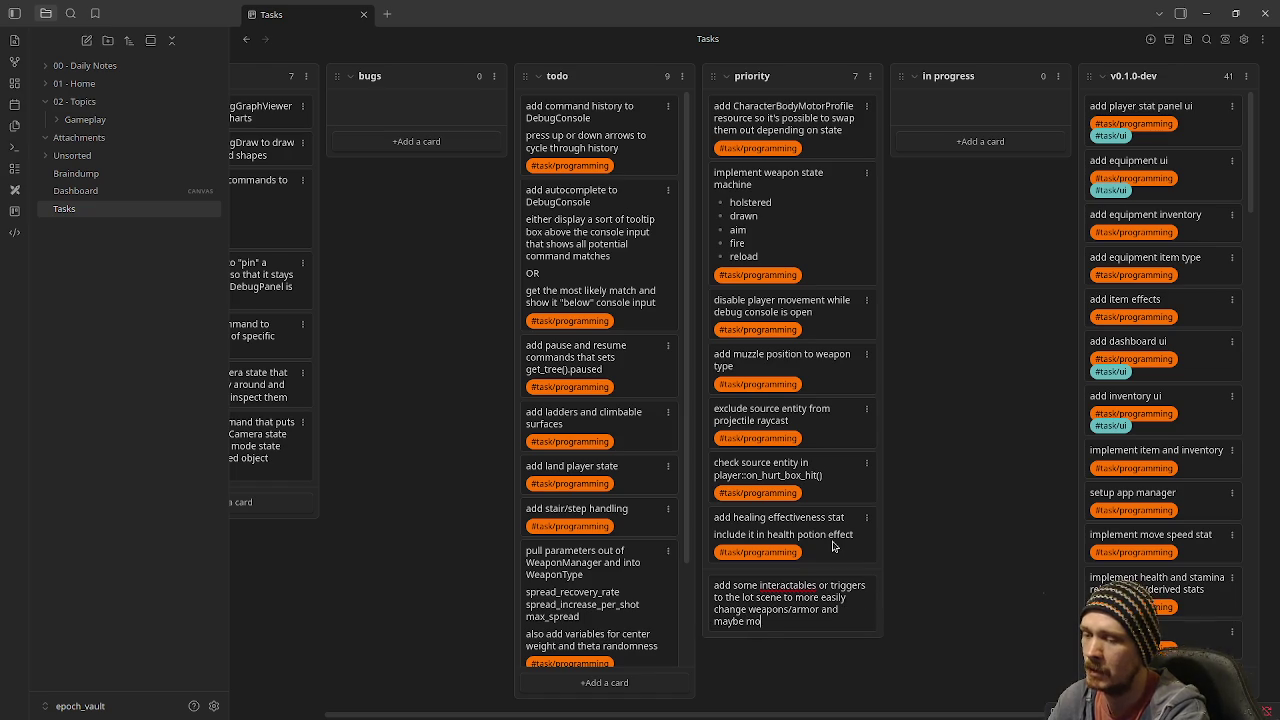
pyautogui.press('BackSpace')
pyautogui.press('BackSpace')
pyautogui.press('BackSpace')
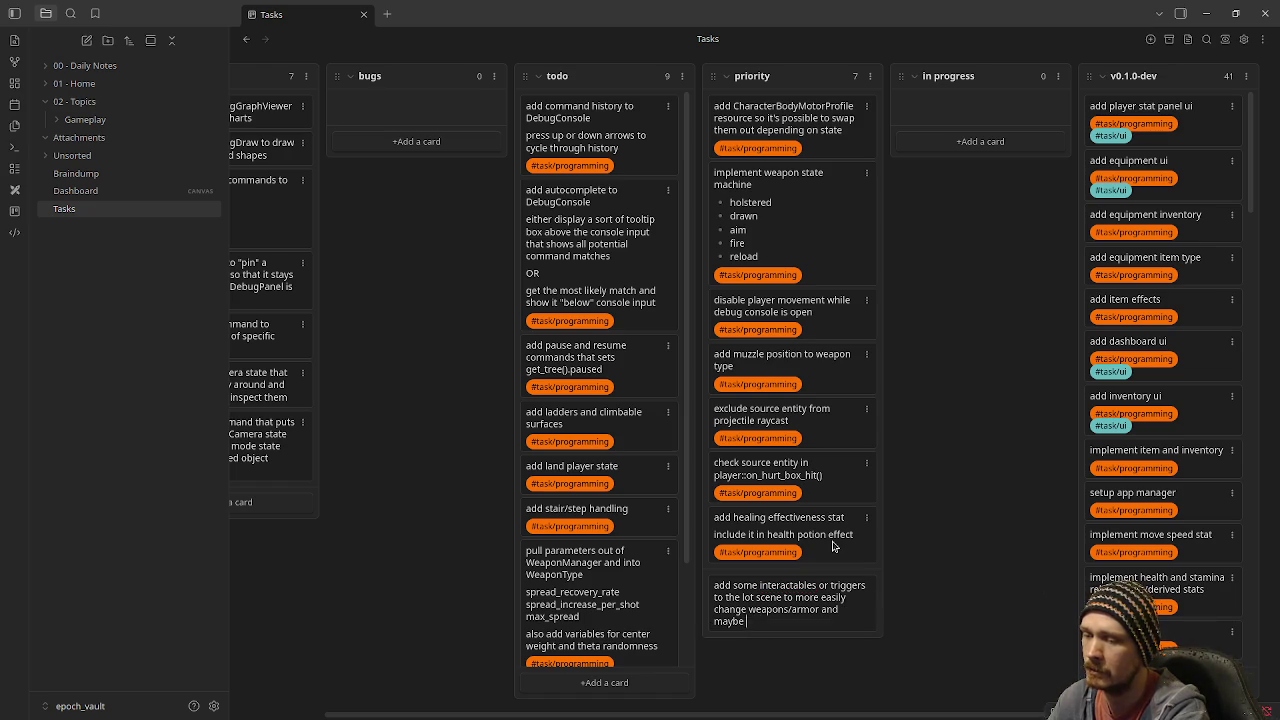
pyautogui.write('stat modifiers')
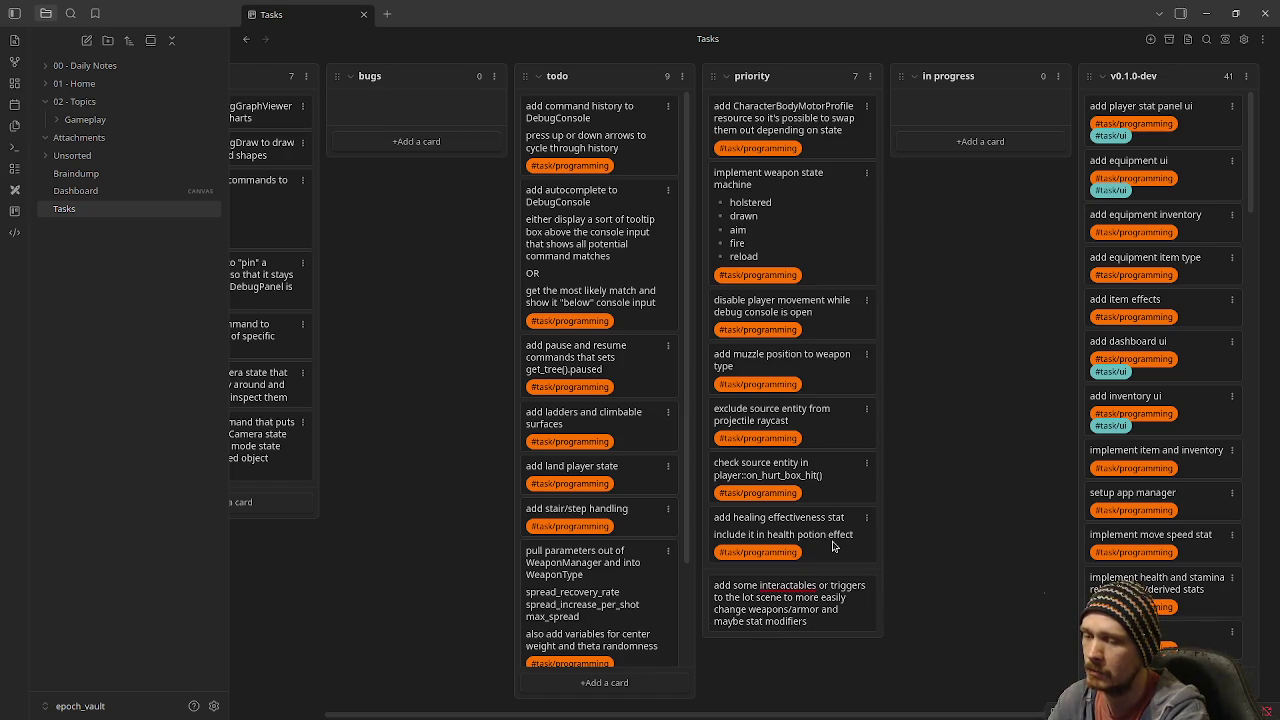
pyautogui.press('Return')
pyautogui.write('#task')
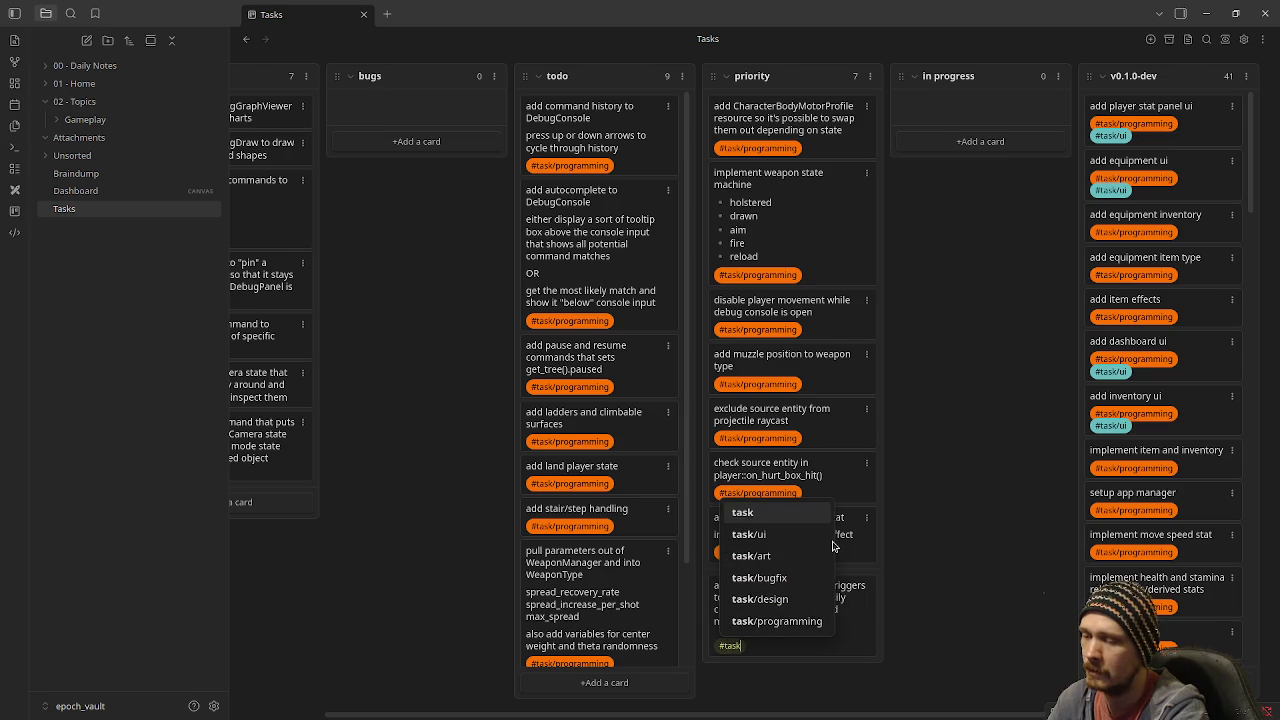
pyautogui.write('/')
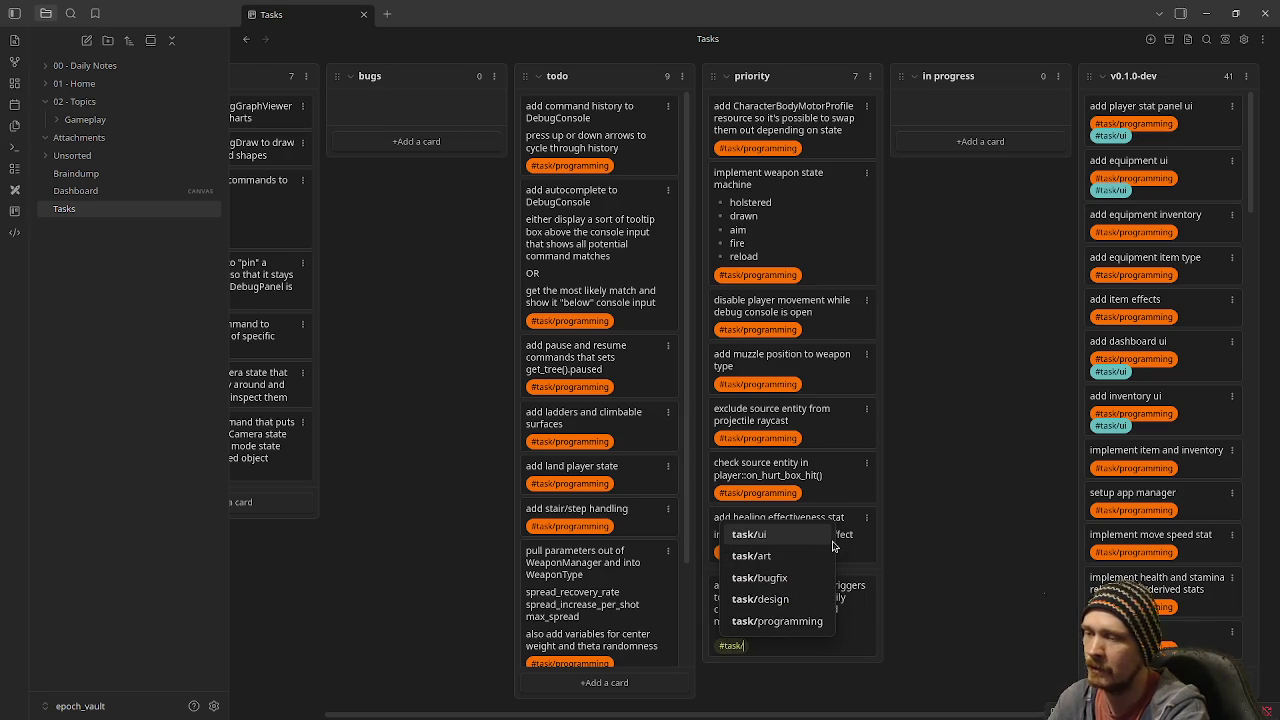
pyautogui.write('design')
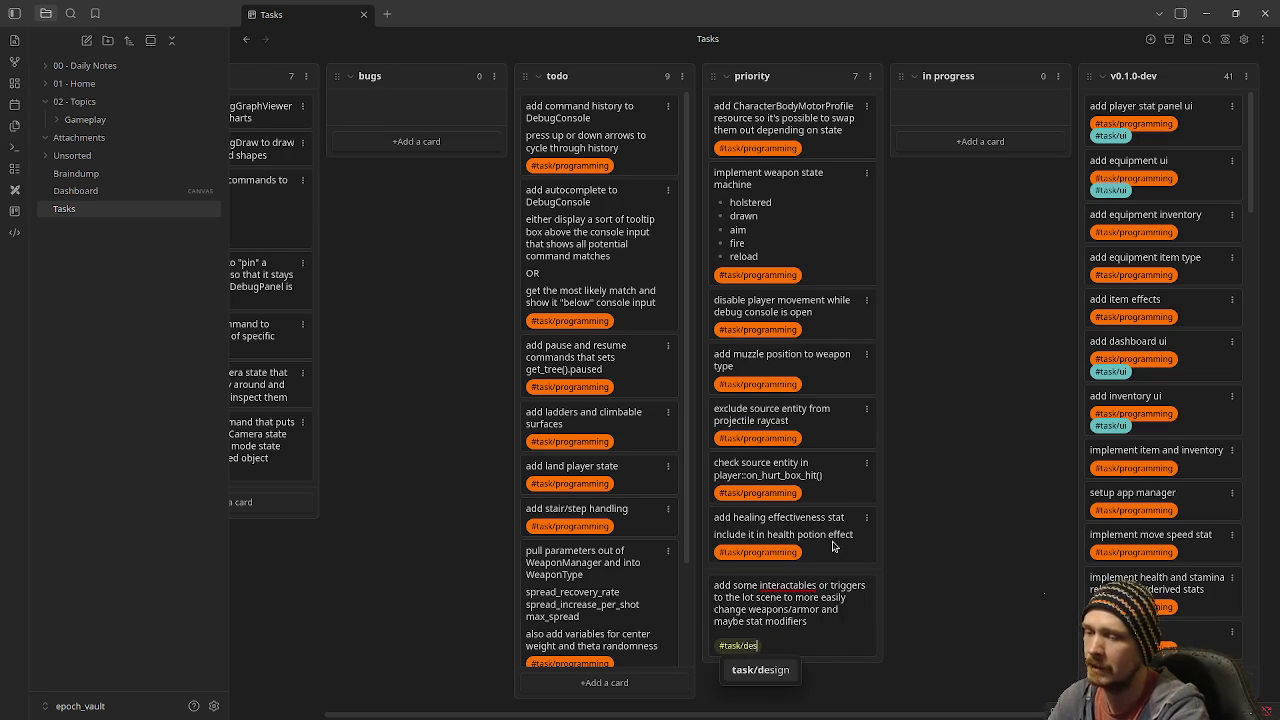
pyautogui.press('Return')
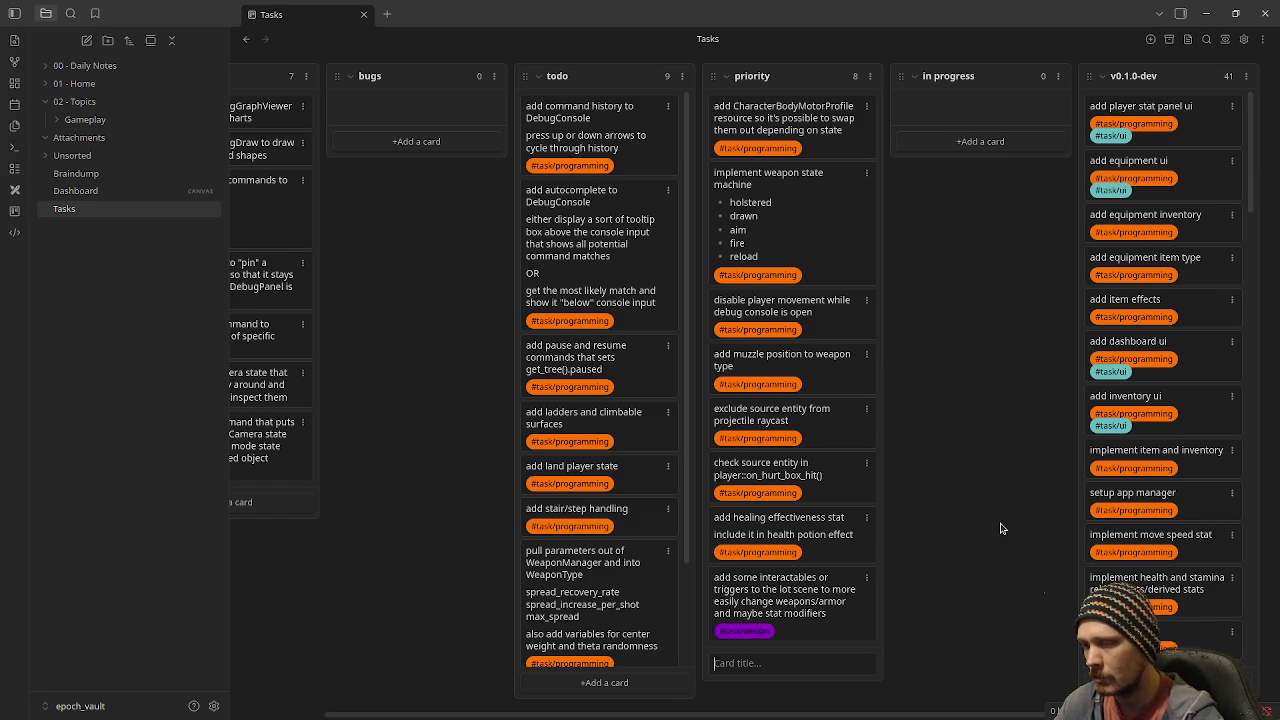
# Open Braindump and review its first person controller movement and character stats lists
pyautogui.click(96, 173)
pyautogui.moveTo(548, 143); pyautogui.dragTo(568, 224)
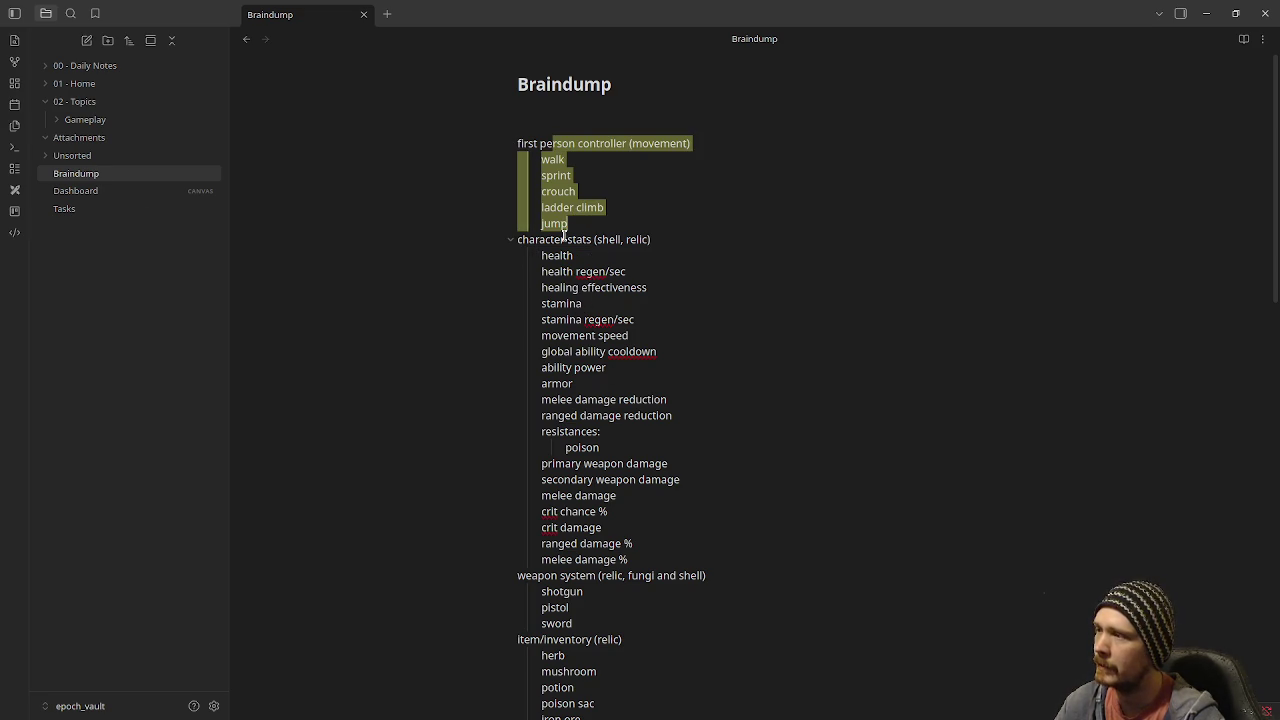
pyautogui.moveTo(540, 258); pyautogui.dragTo(640, 564)
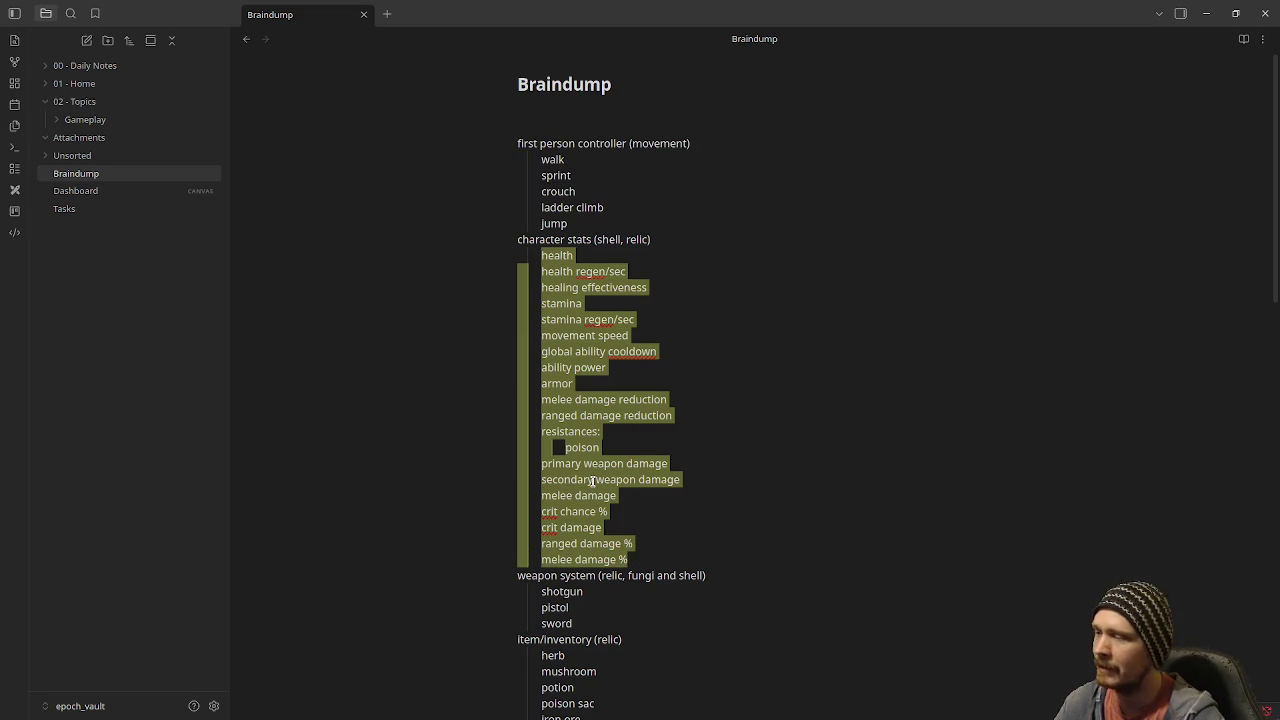
pyautogui.scroll(-2, 716, 466)
pyautogui.scroll(-1, 716, 466)
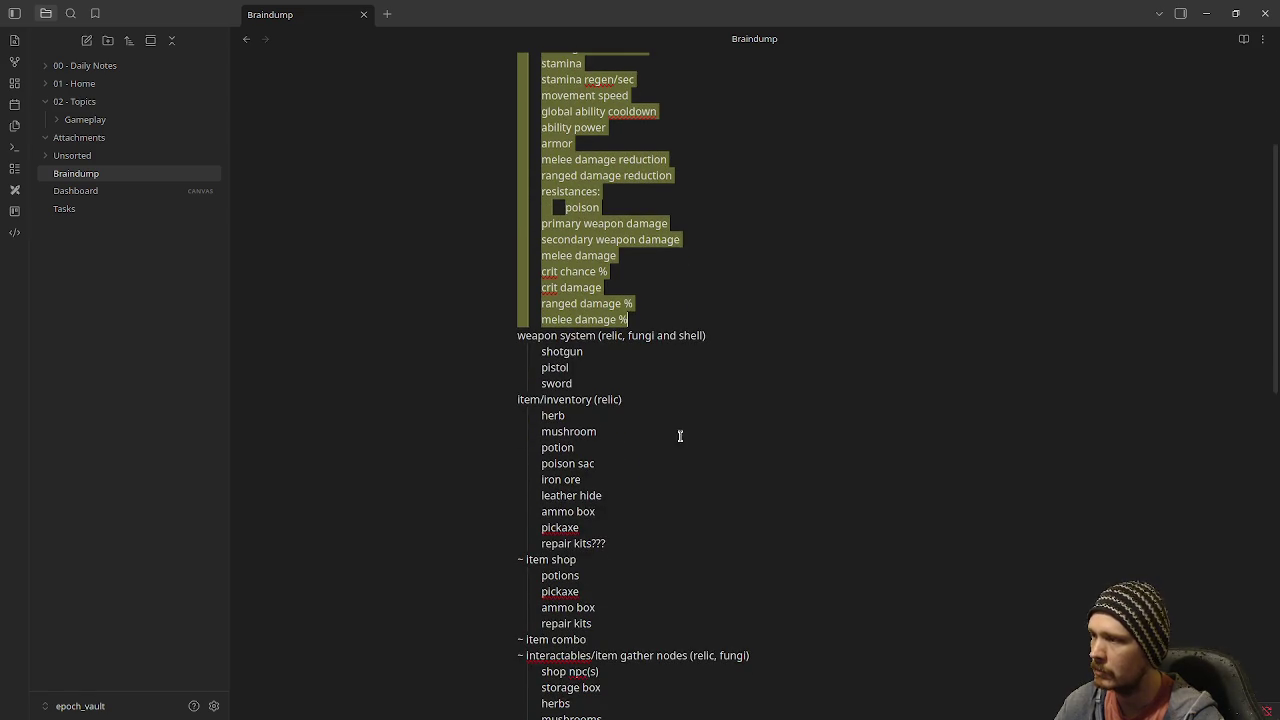
pyautogui.moveTo(540, 349); pyautogui.dragTo(660, 393)
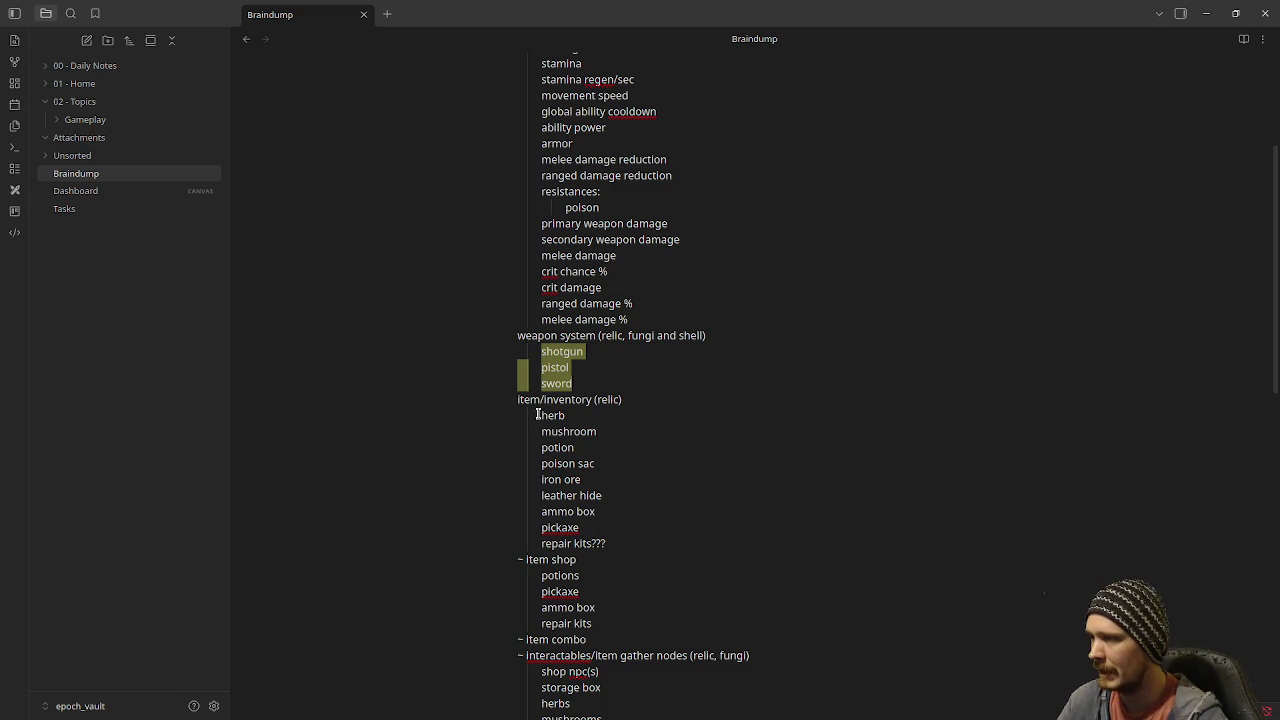
# Review the inventory items list (herb through ammo box) and the item shop list
pyautogui.moveTo(538, 414); pyautogui.dragTo(616, 517)
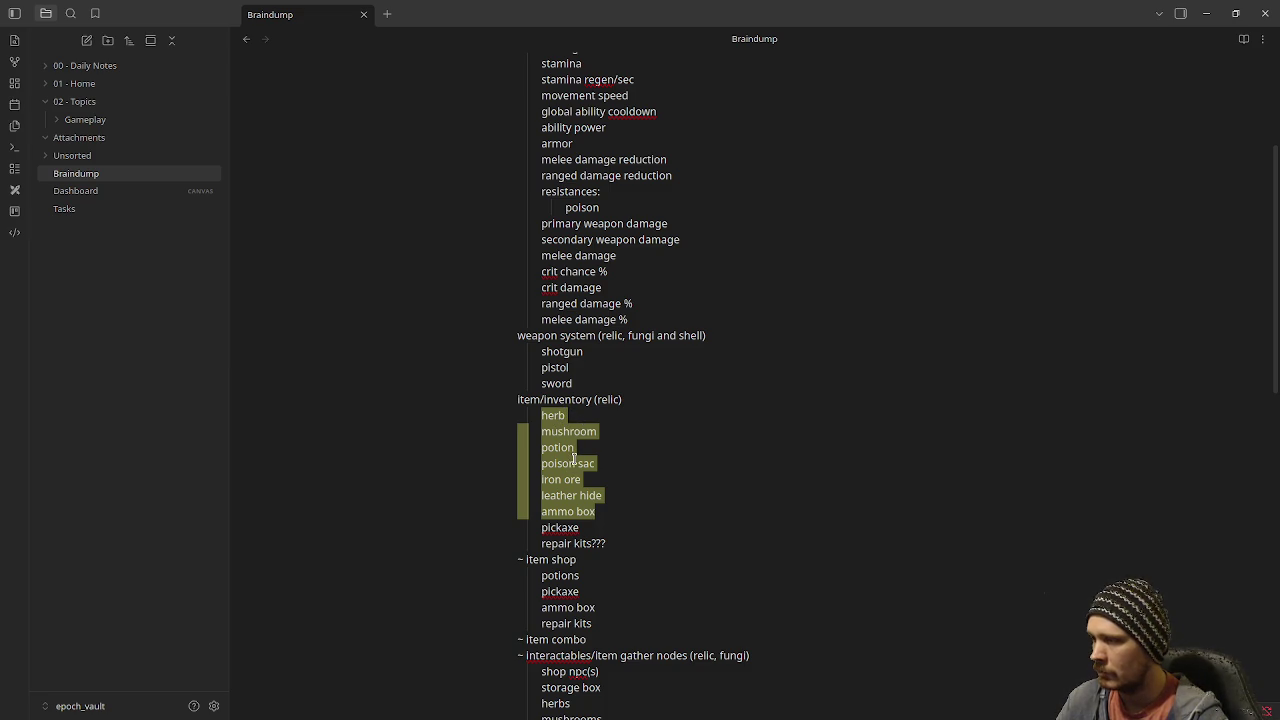
pyautogui.click(560, 447)
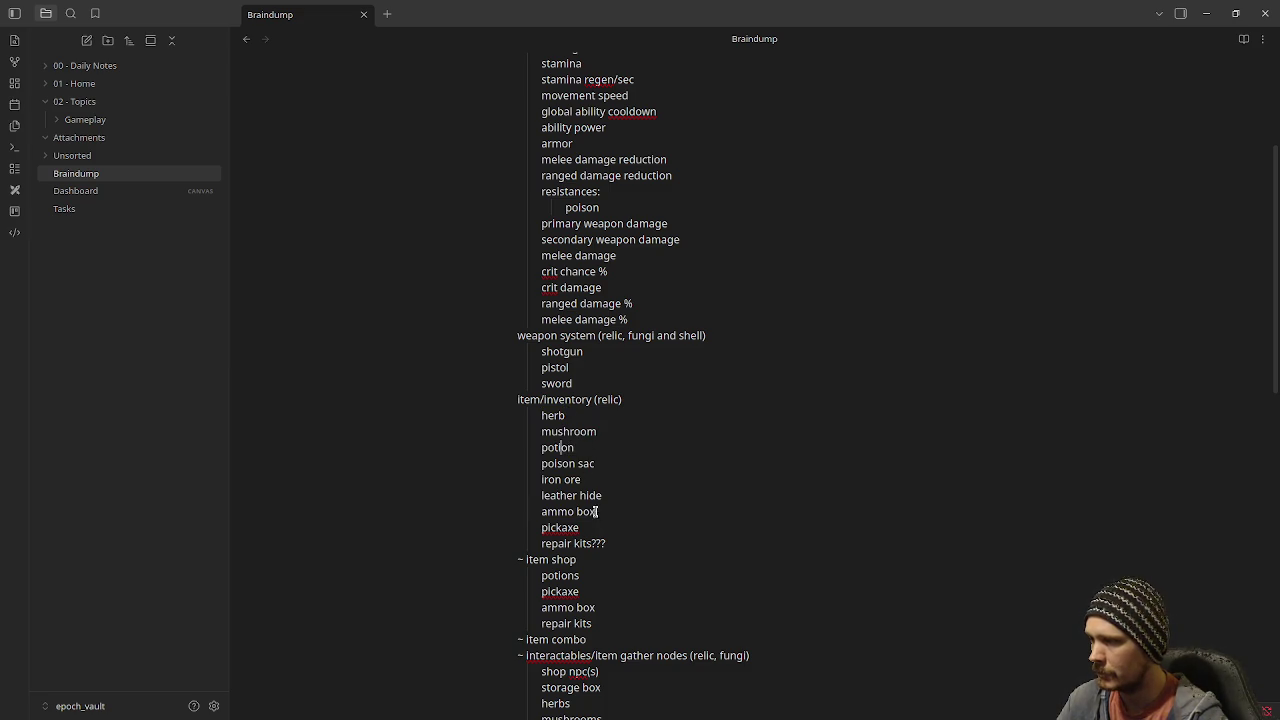
pyautogui.scroll(-2, 585, 545)
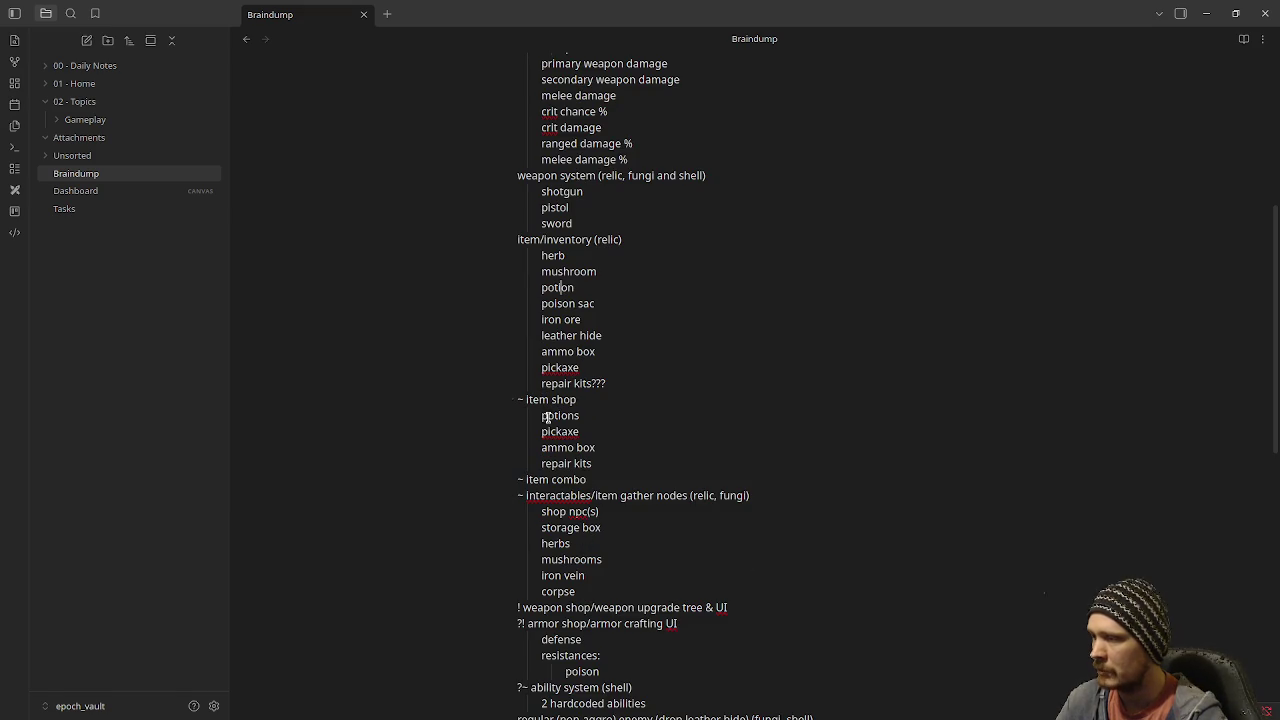
pyautogui.moveTo(534, 479)
pyautogui.mouseDown()
pyautogui.moveTo(588, 479)
pyautogui.moveTo(527, 398)
pyautogui.mouseUp()
pyautogui.click(616, 480)
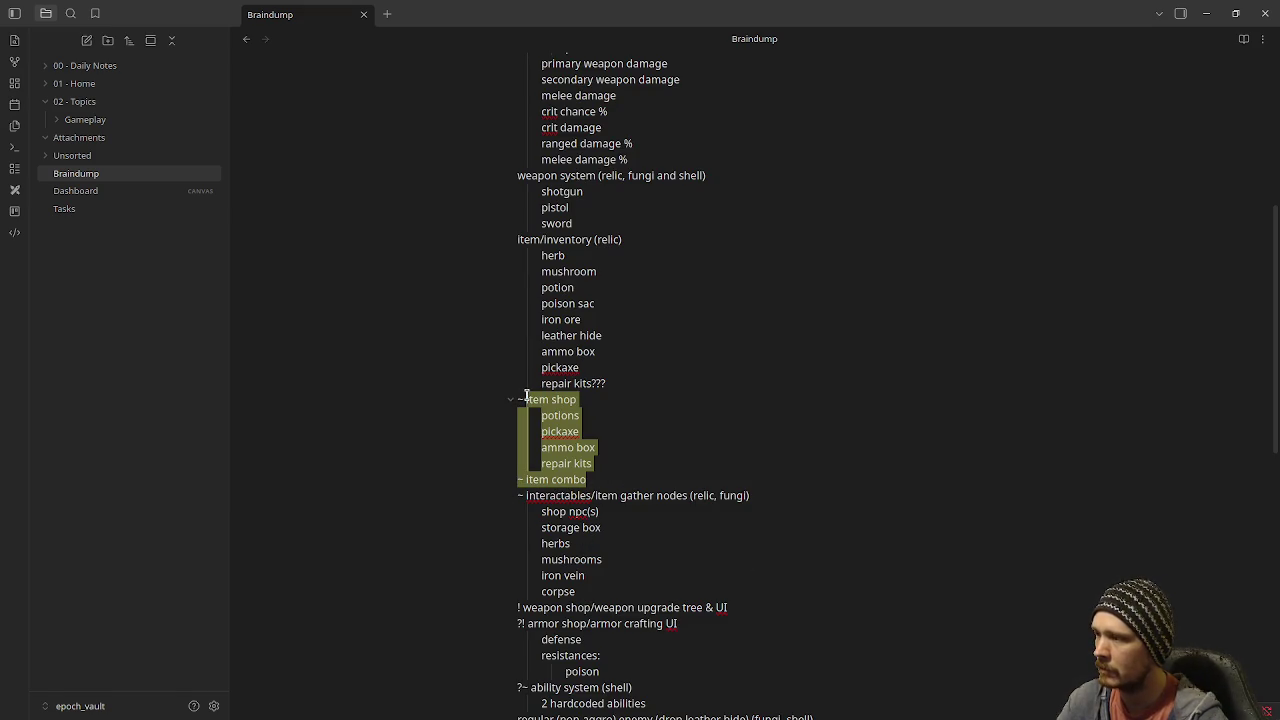
pyautogui.click(536, 503)
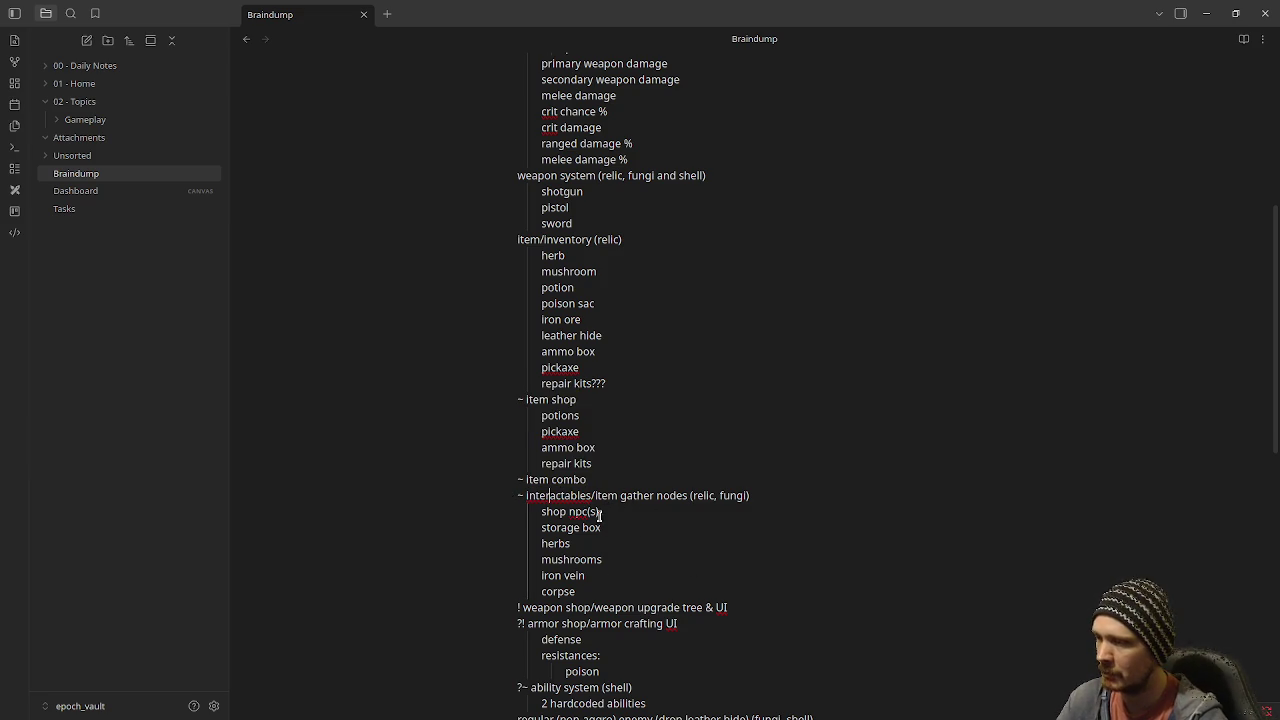
# Review the gather nodes, herbs and weapon shop entries further down the note
pyautogui.moveTo(620, 496); pyautogui.dragTo(687, 502)
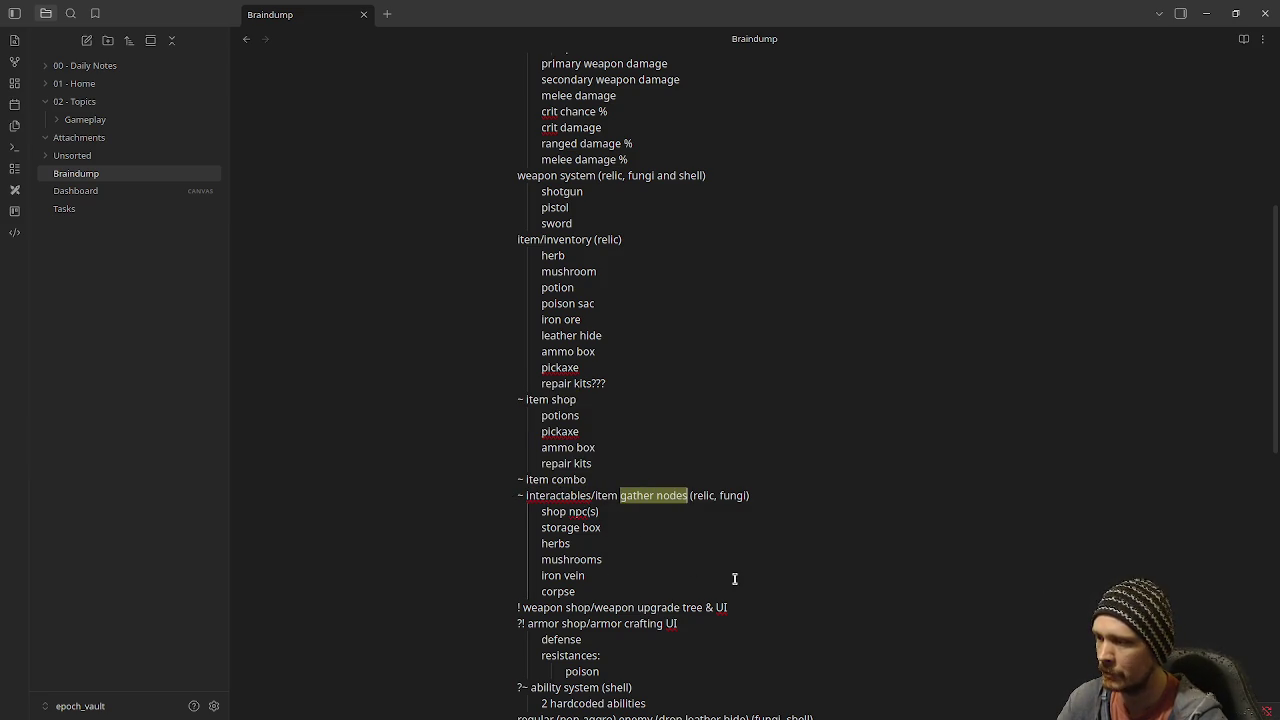
pyautogui.click(618, 565)
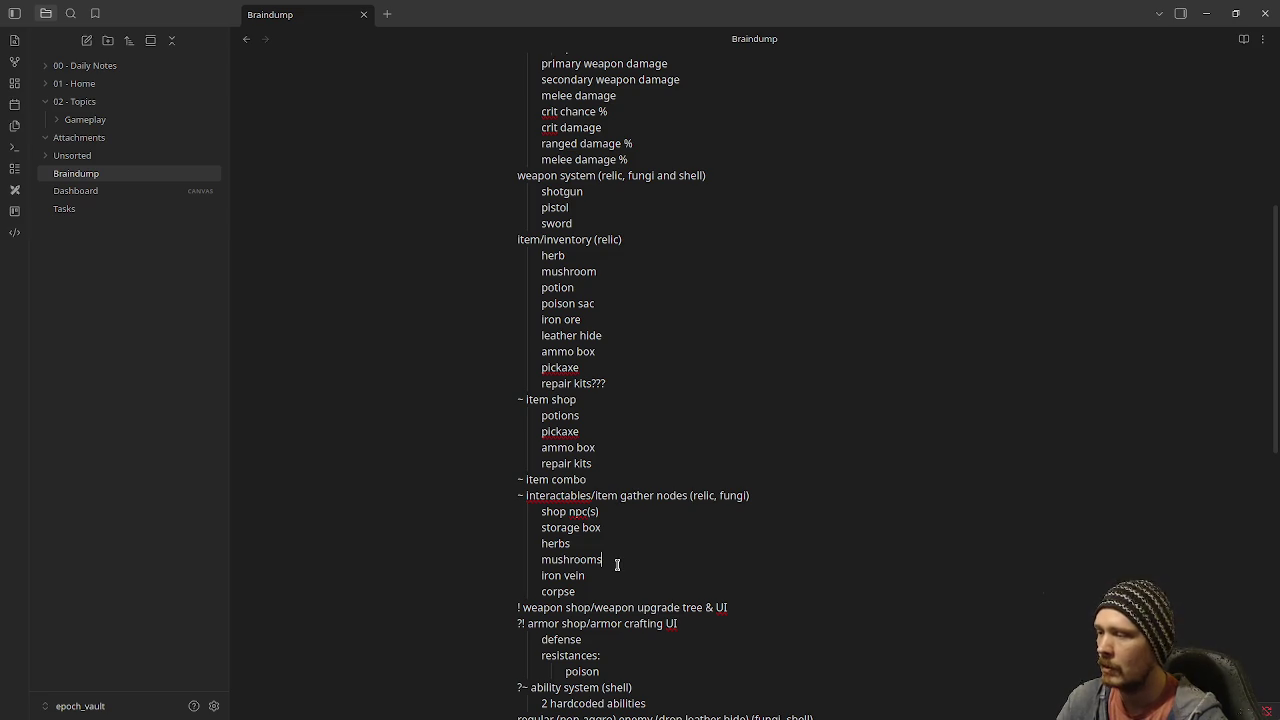
pyautogui.doubleClick(558, 543)
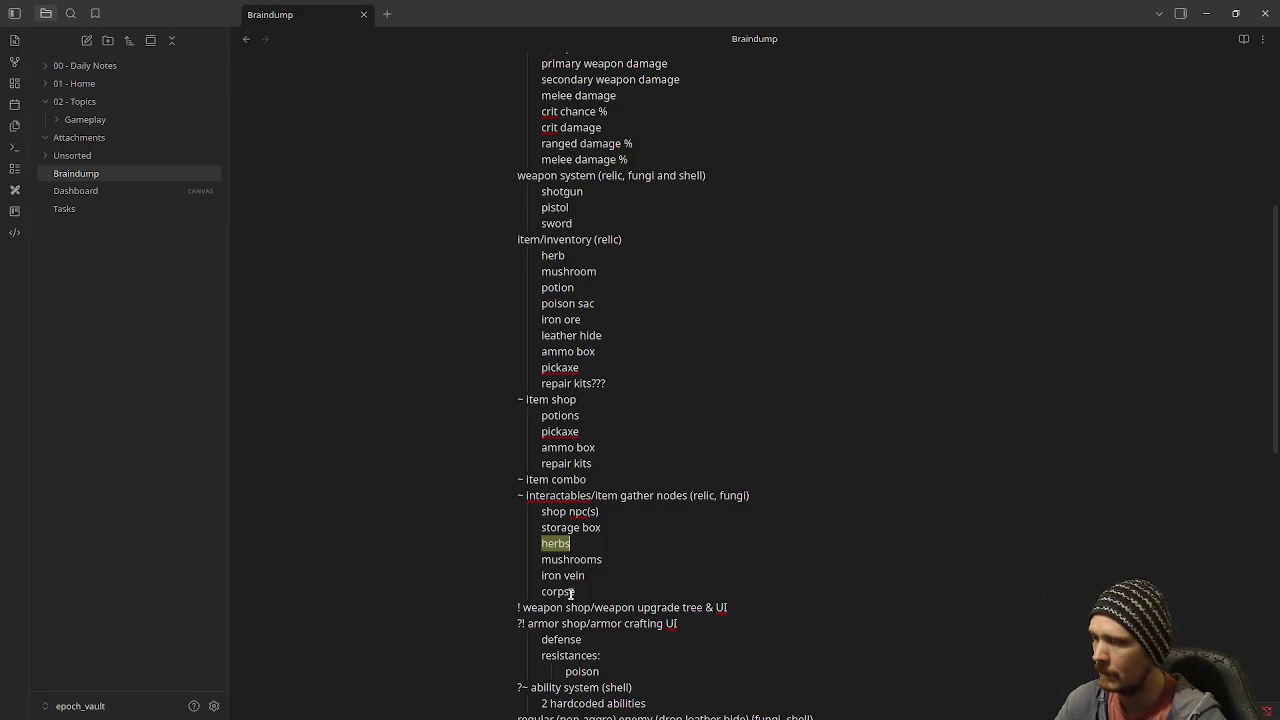
pyautogui.moveTo(537, 607); pyautogui.dragTo(628, 612)
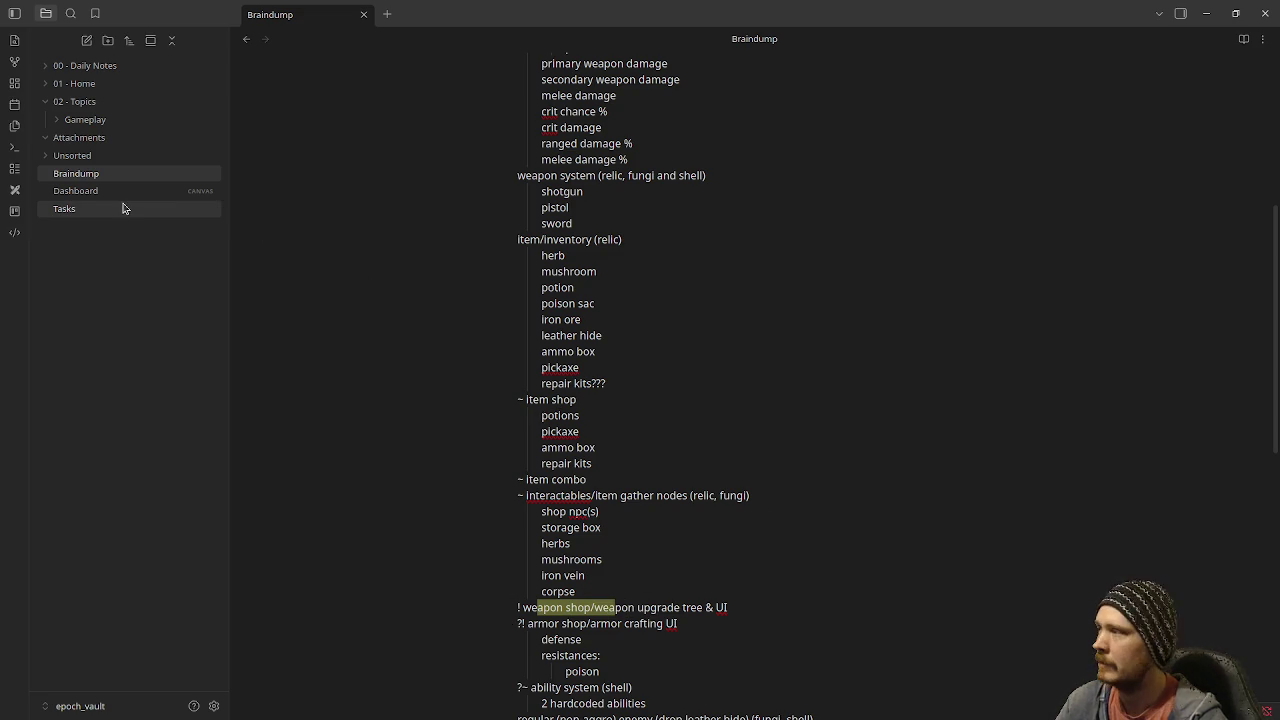
# Insert 'add items to inventory and maybe apply' into the lot-scene priority card, then open Dashboard
pyautogui.click(64, 208)
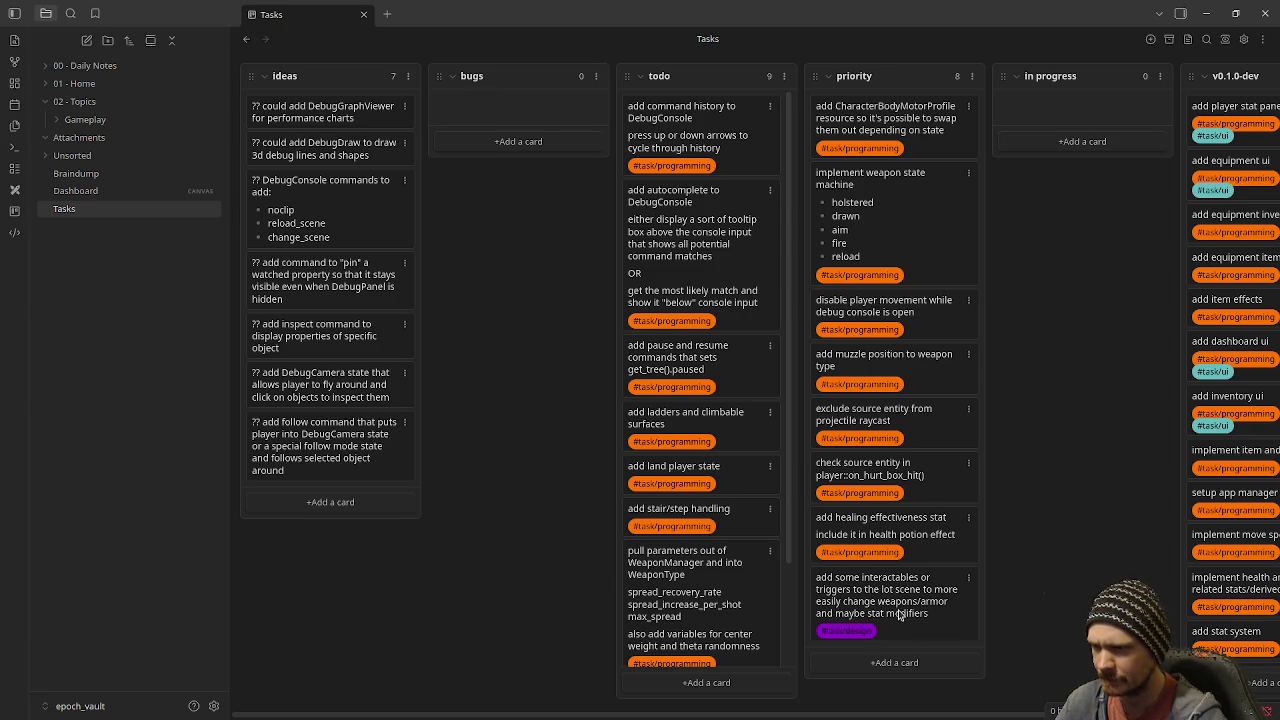
pyautogui.doubleClick(945, 614)
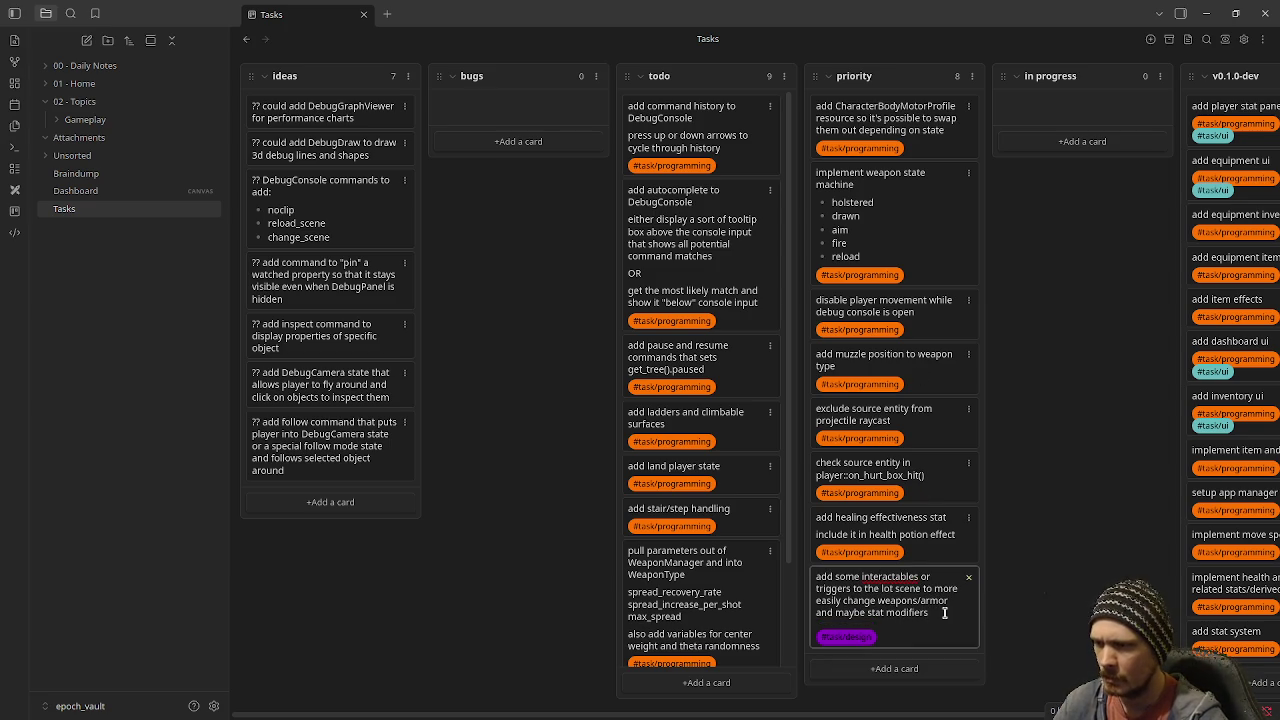
pyautogui.press('Home')
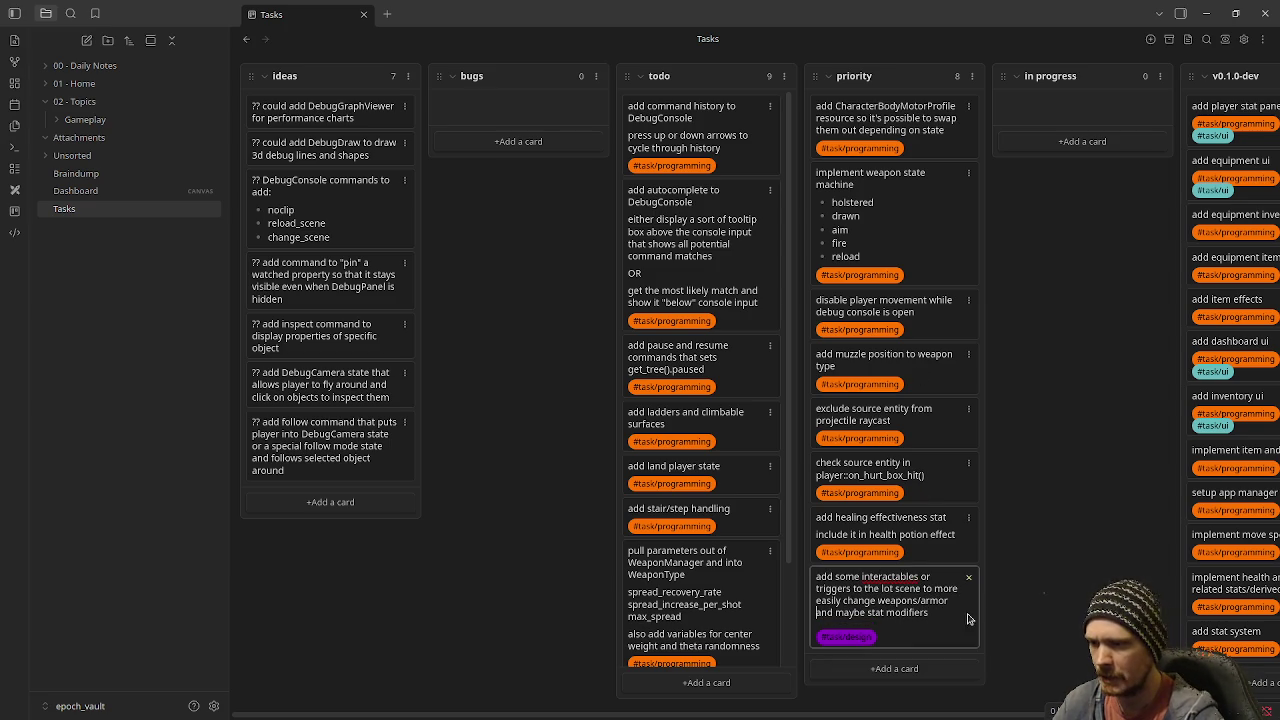
pyautogui.press('Left')
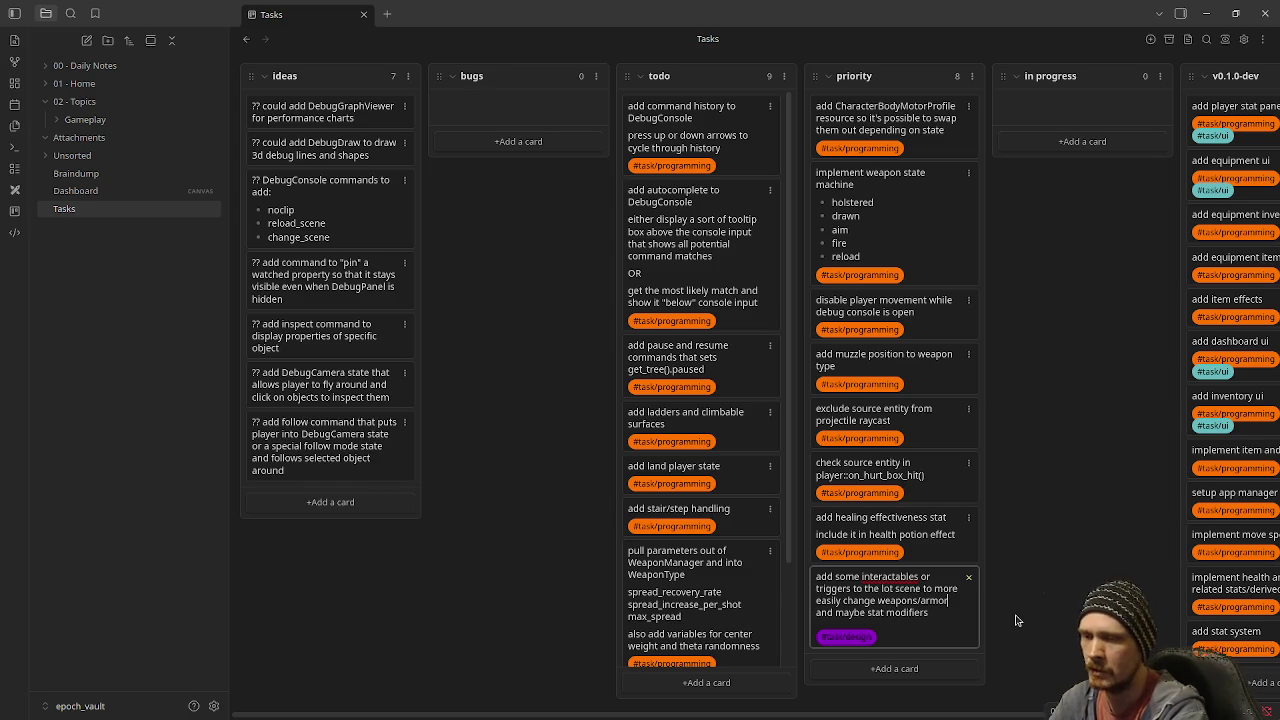
pyautogui.write(', add items to ')
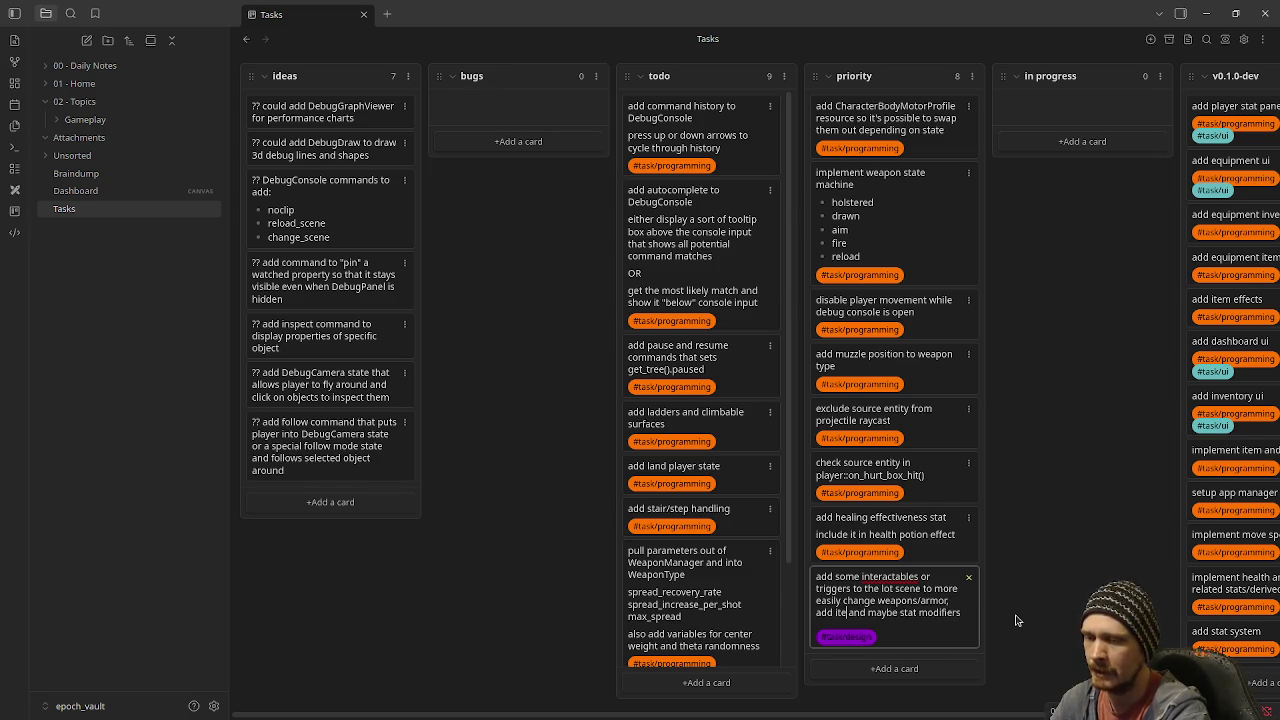
pyautogui.write('inventory ')
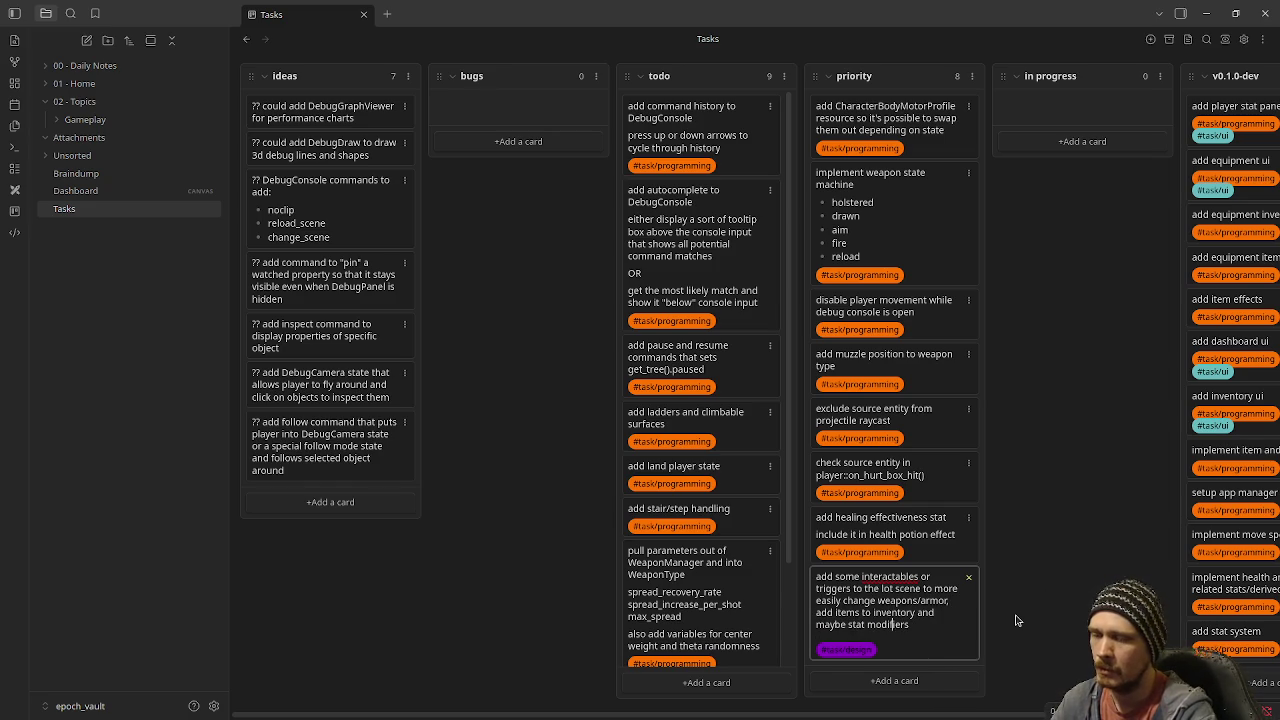
pyautogui.write('and maybe apply')
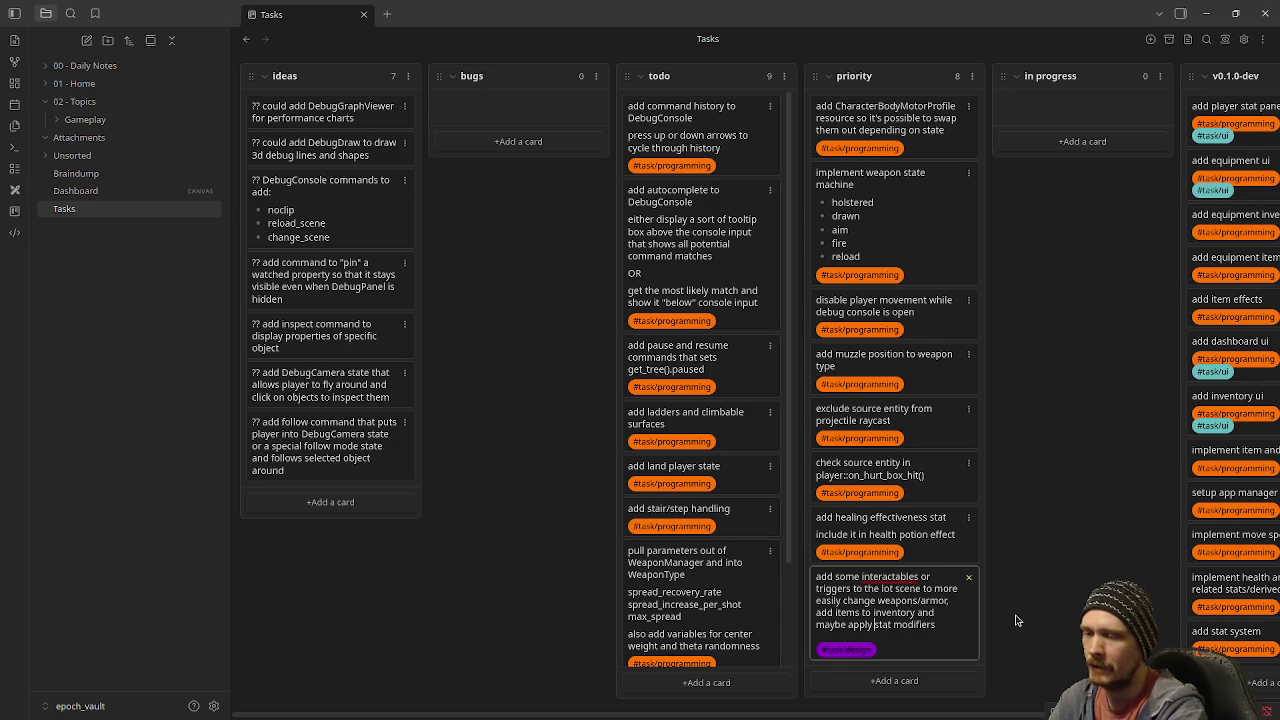
pyautogui.press('Return')
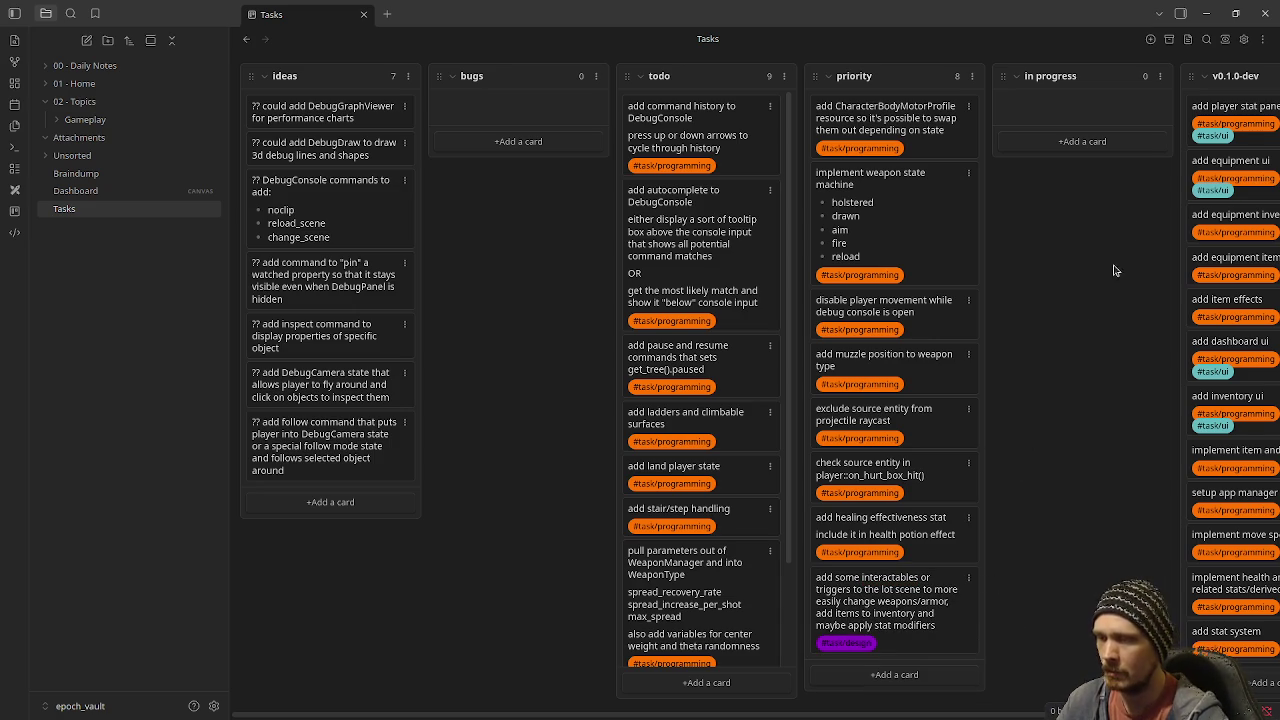
pyautogui.click(103, 190)
pyautogui.click(100, 174)
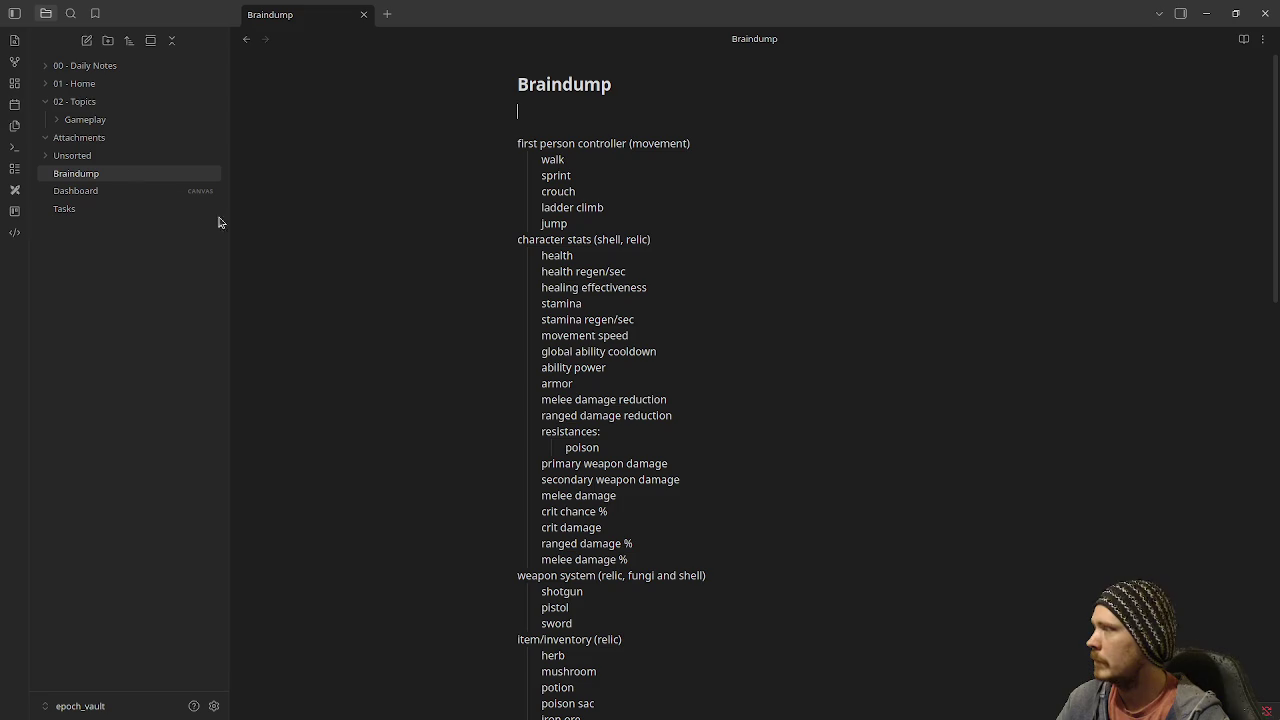
pyautogui.scroll(-5, 613, 545)
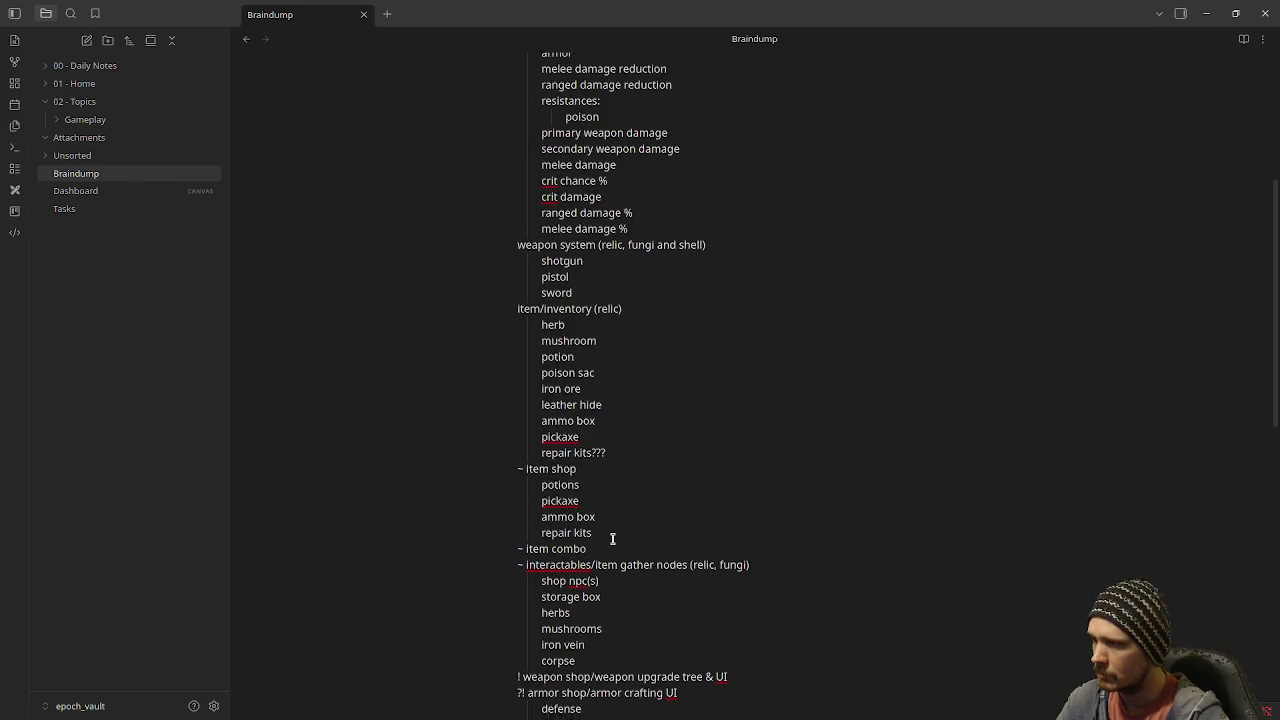
pyautogui.moveTo(551, 400)
pyautogui.mouseDown()
pyautogui.moveTo(602, 413)
pyautogui.moveTo(617, 460)
pyautogui.moveTo(665, 457)
pyautogui.mouseUp()
pyautogui.scroll(-2, 646, 551)
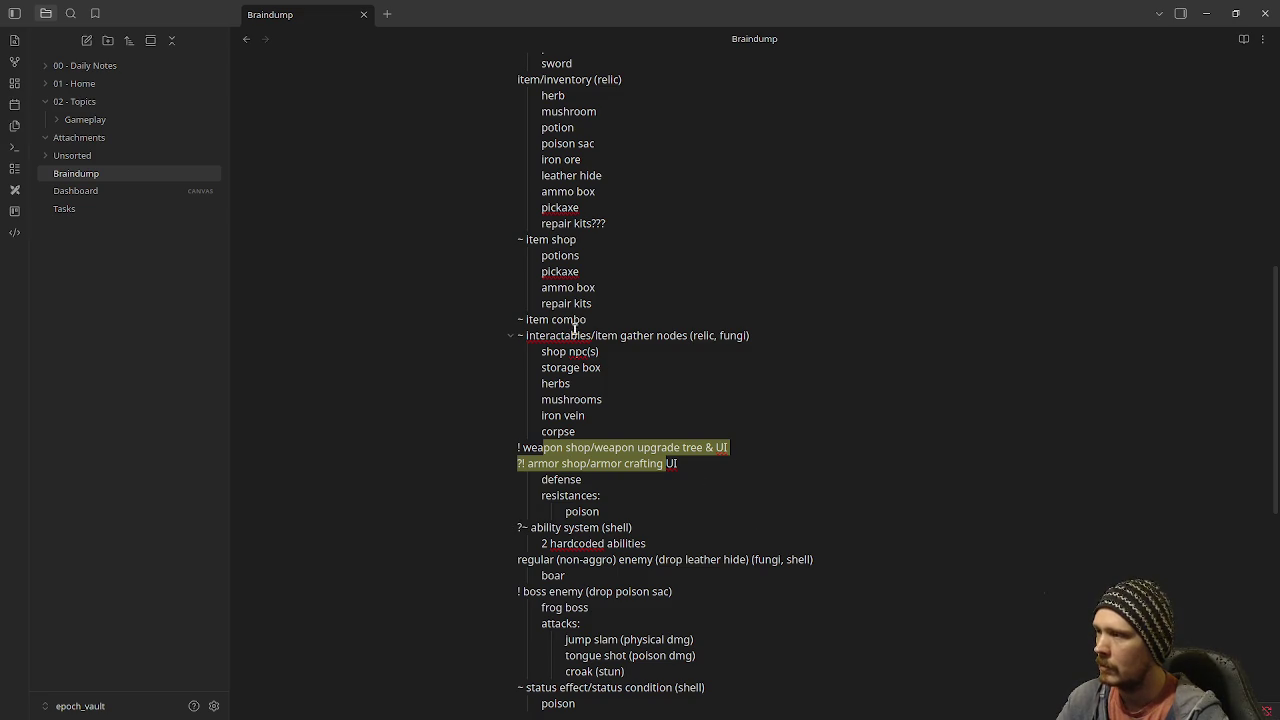
pyautogui.moveTo(555, 335); pyautogui.dragTo(611, 426)
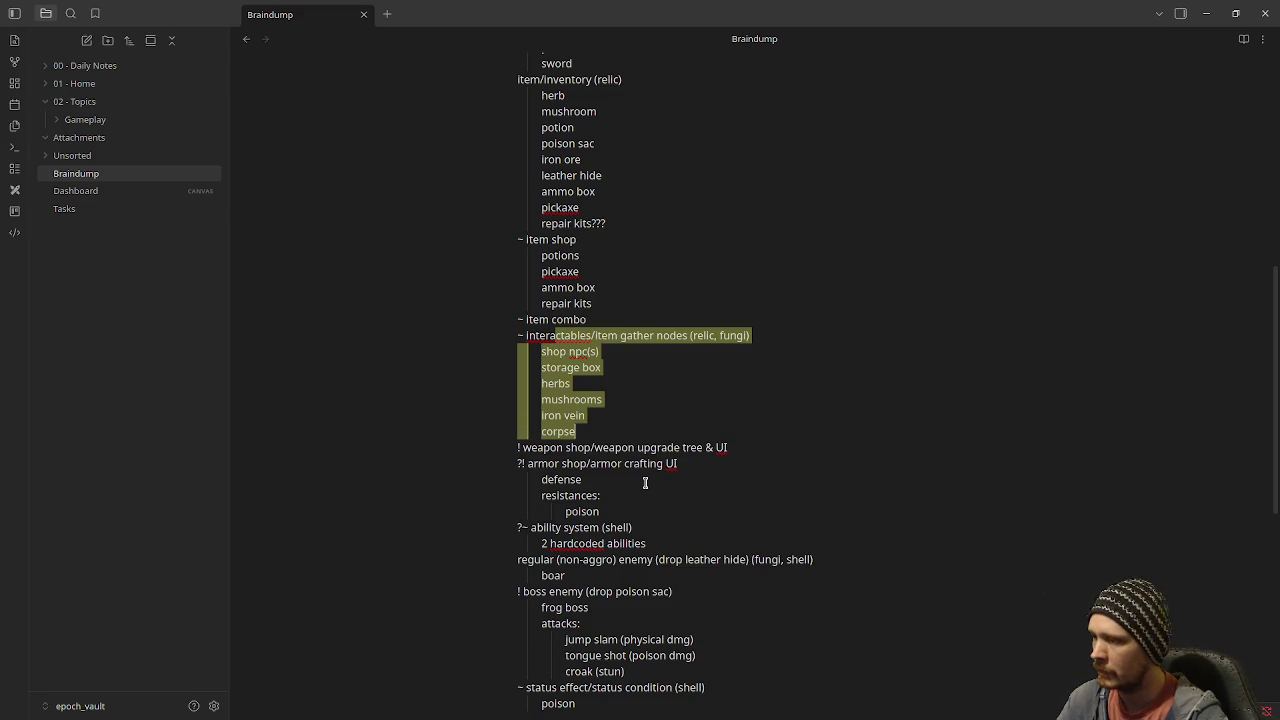
pyautogui.moveTo(529, 527); pyautogui.dragTo(662, 538)
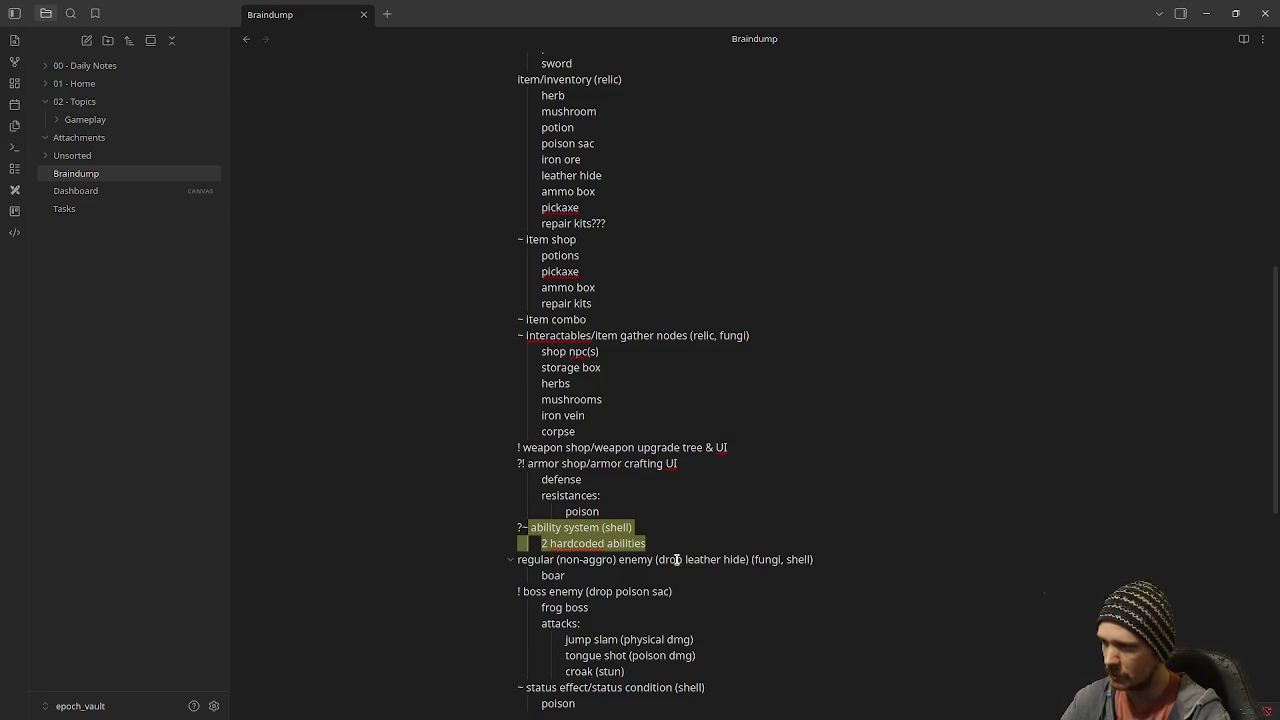
pyautogui.moveTo(582, 705); pyautogui.dragTo(535, 690)
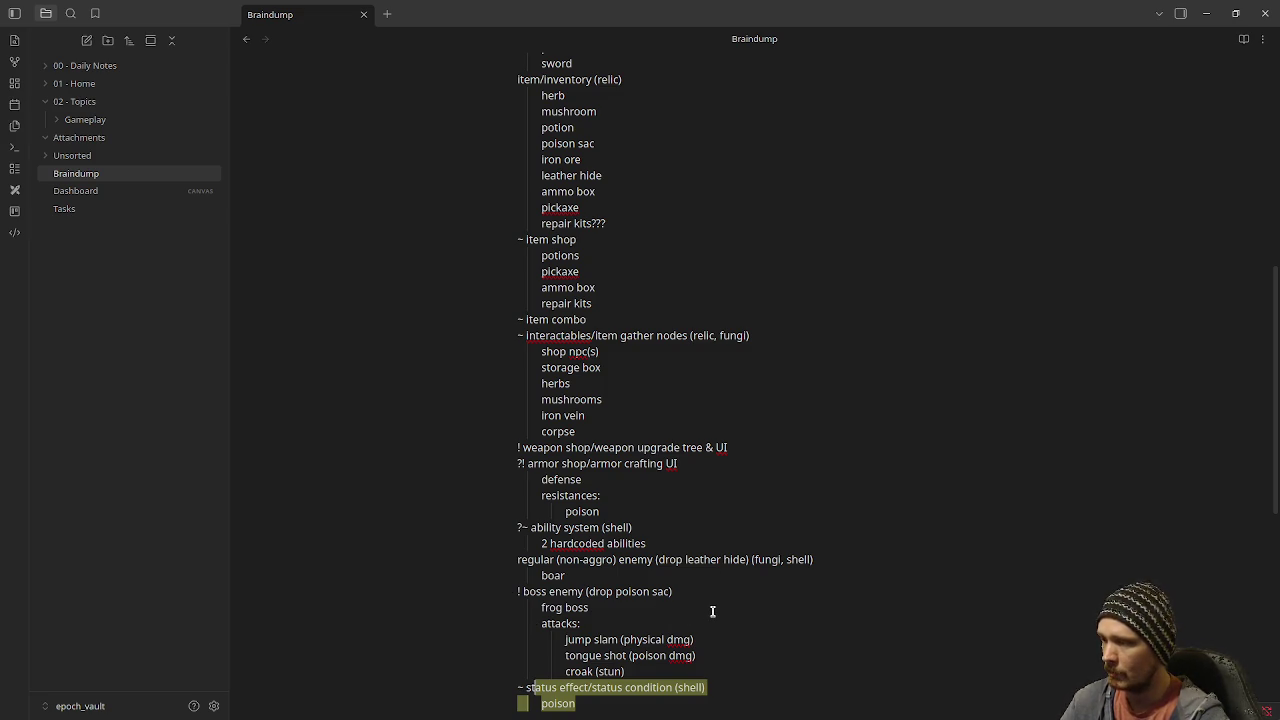
pyautogui.scroll(-2, 708, 640)
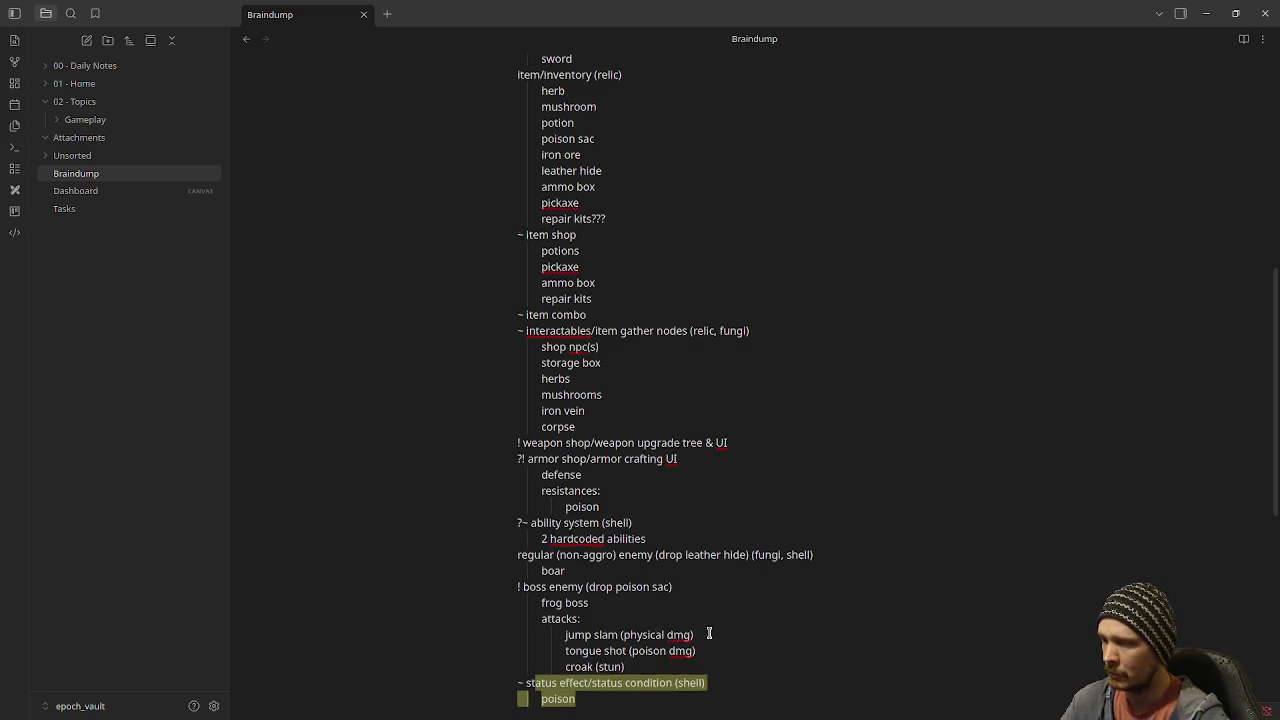
pyautogui.scroll(2, 706, 623)
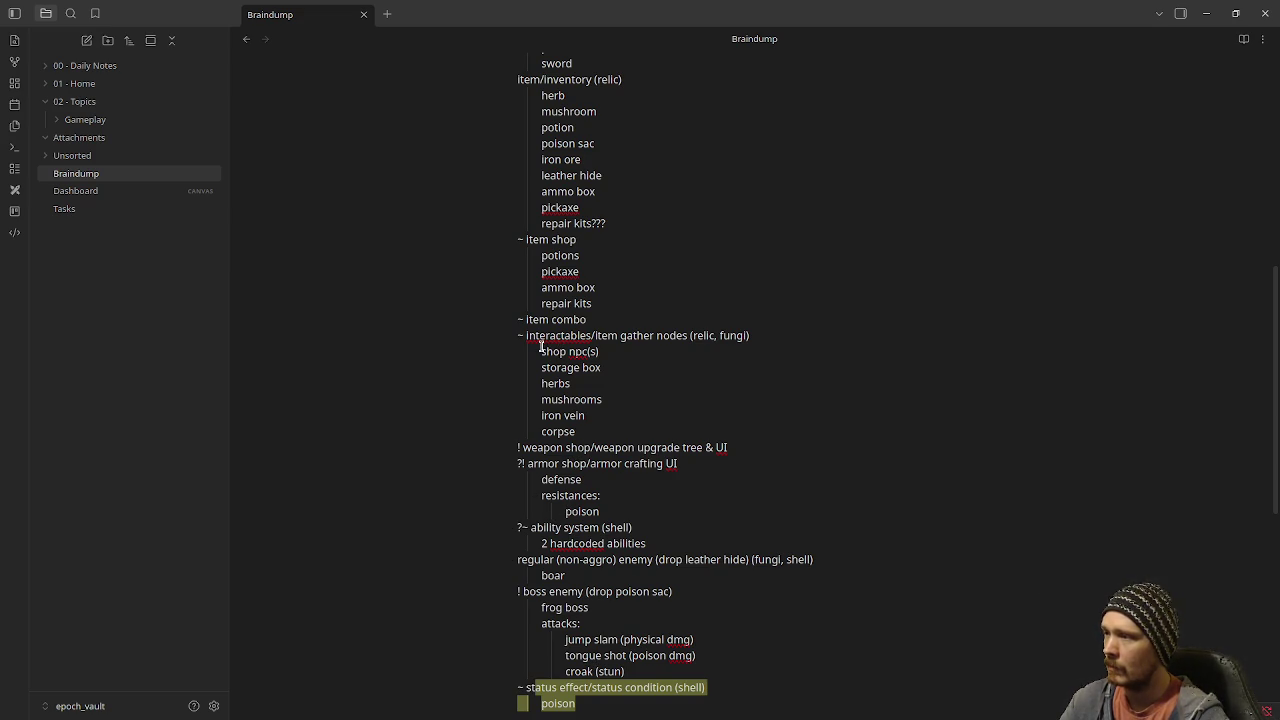
# Highlight braindump lines: gather nodes from shop NPCs to corpse, abilities, enemy and boar lines, status conditions and poison
pyautogui.moveTo(541, 350); pyautogui.dragTo(616, 412)
pyautogui.moveTo(706, 688); pyautogui.dragTo(545, 688)
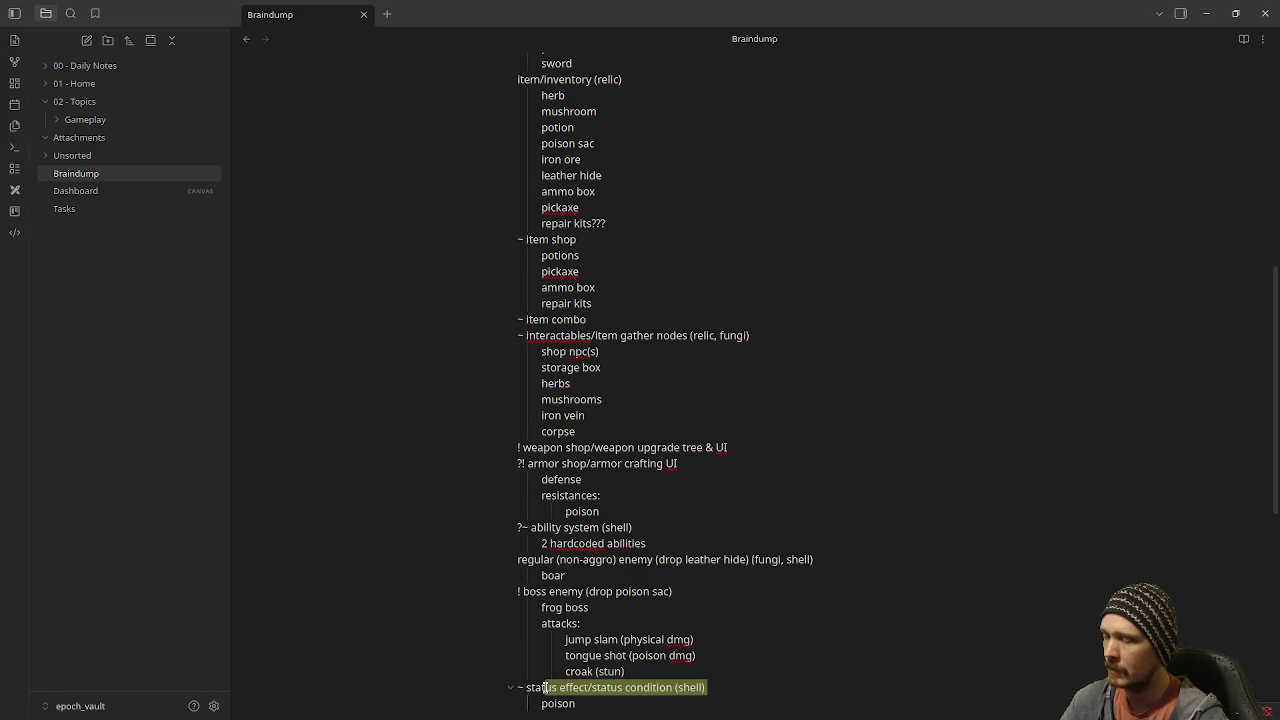
pyautogui.moveTo(530, 527)
pyautogui.mouseDown()
pyautogui.moveTo(633, 531)
pyautogui.moveTo(631, 543)
pyautogui.mouseUp()
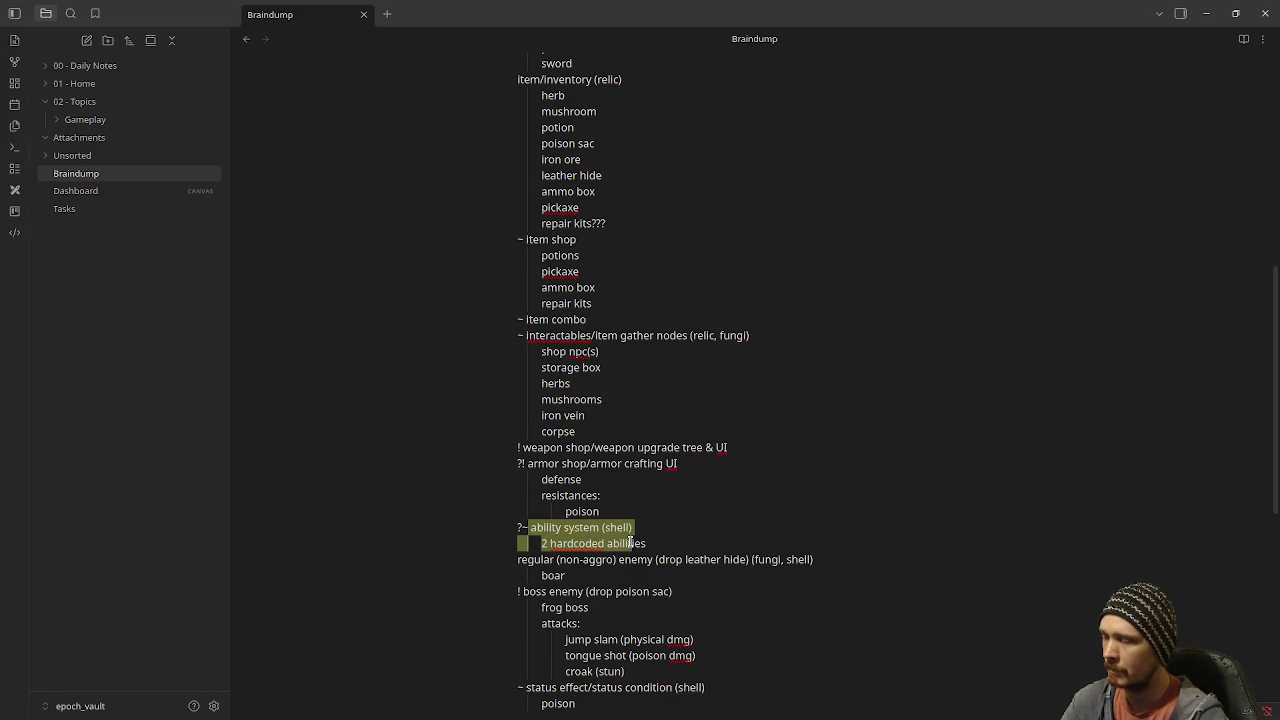
pyautogui.moveTo(555, 560); pyautogui.dragTo(628, 575)
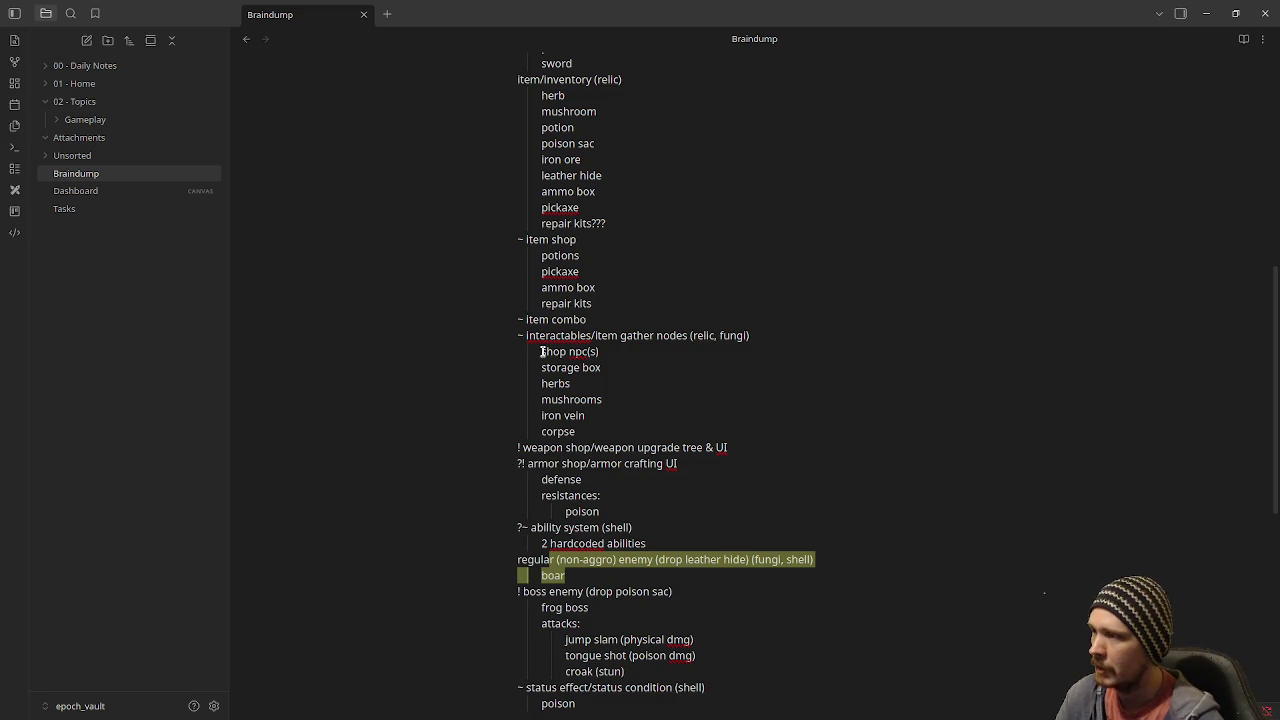
pyautogui.moveTo(541, 351); pyautogui.dragTo(600, 428)
pyautogui.click(564, 694)
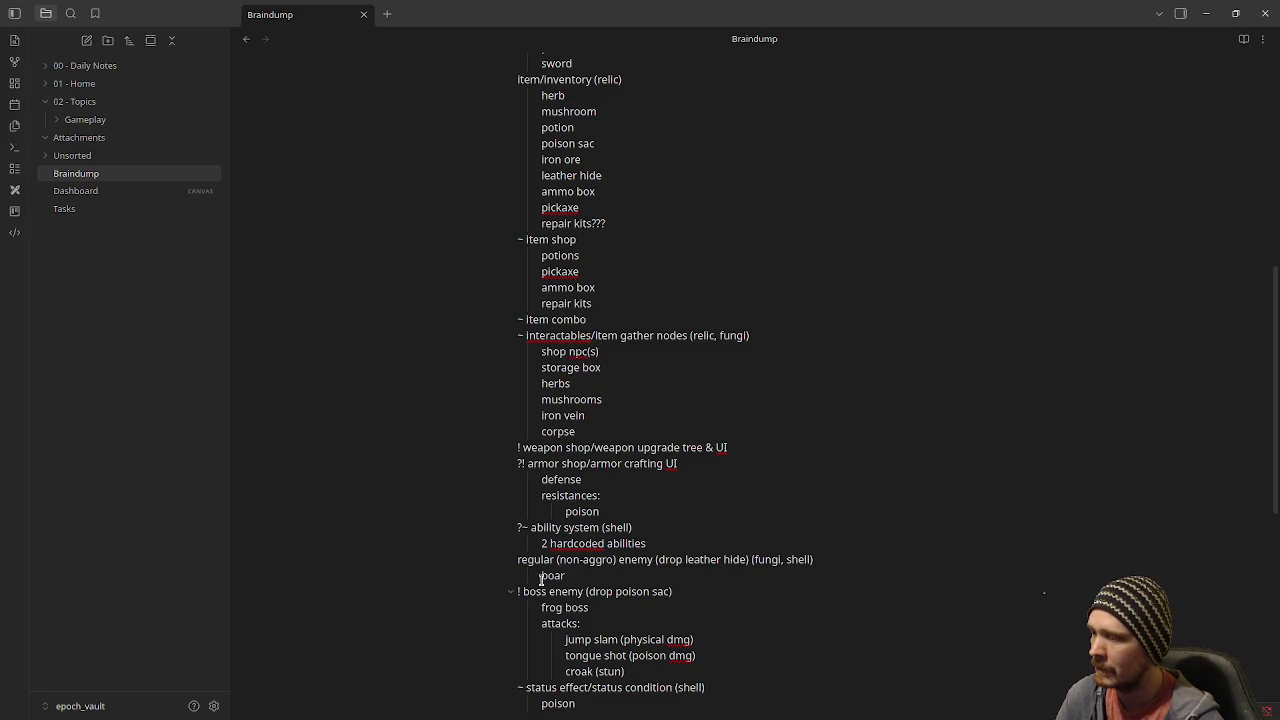
pyautogui.doubleClick(550, 528)
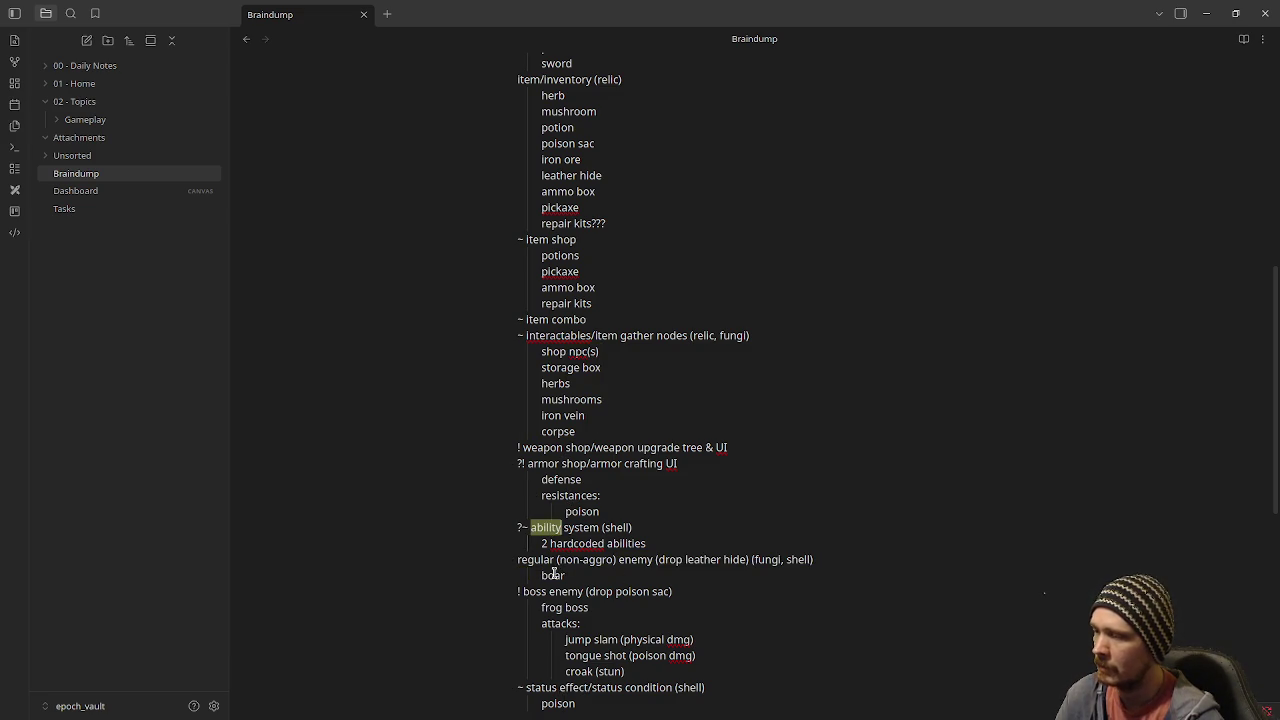
pyautogui.moveTo(553, 560); pyautogui.dragTo(577, 578)
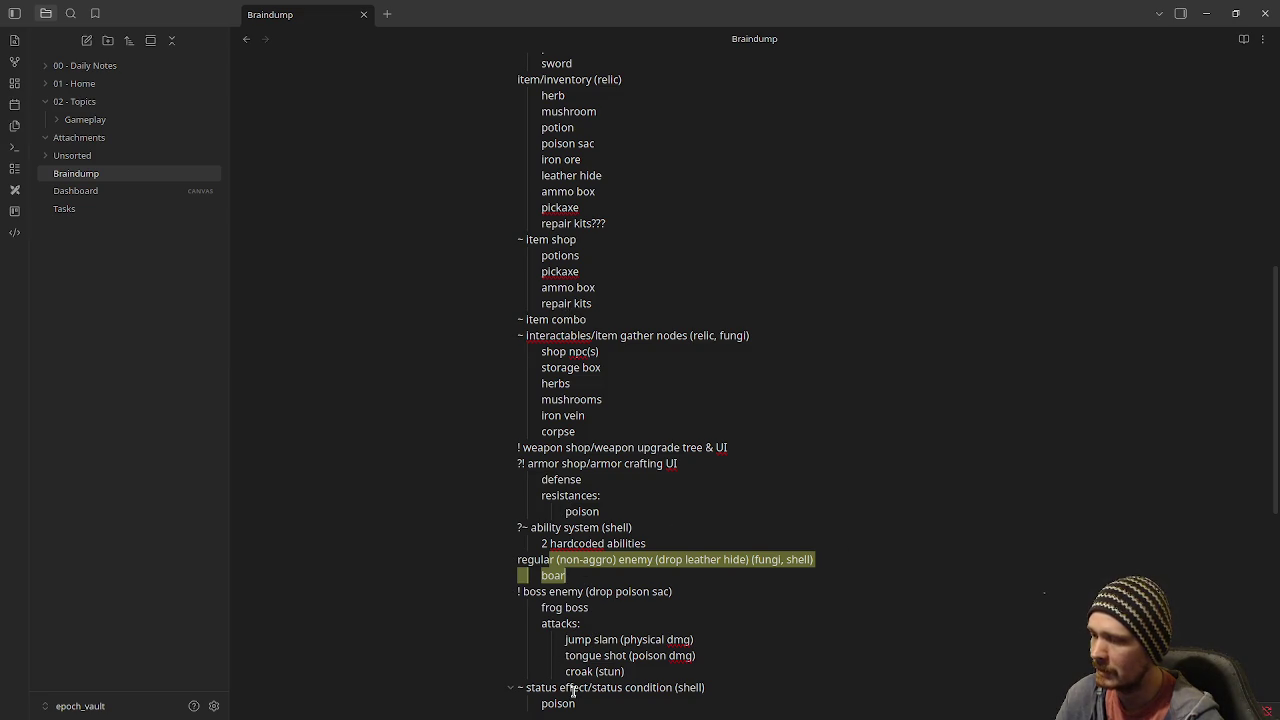
pyautogui.moveTo(573, 690); pyautogui.dragTo(641, 716)
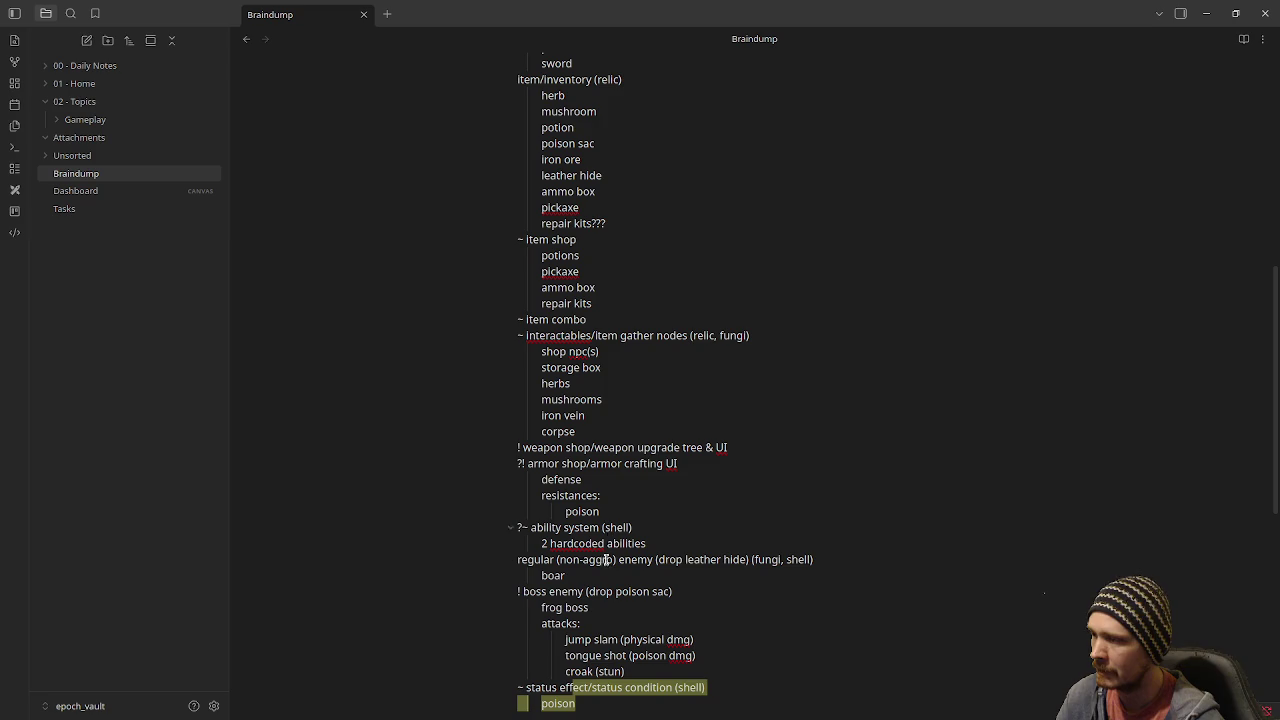
# Go back to the Tasks board, then quit Aseprite without saving the sprite
pyautogui.click(100, 213)
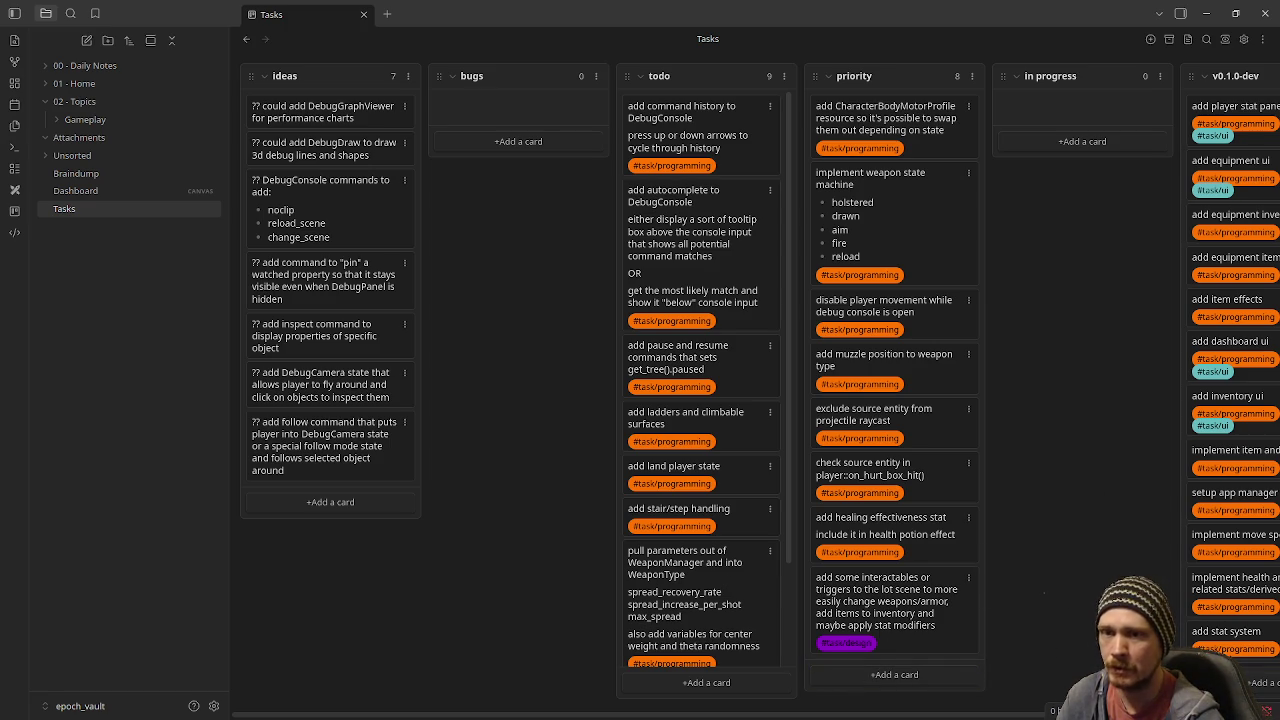
pyautogui.hotkey('alt', 'Tab')
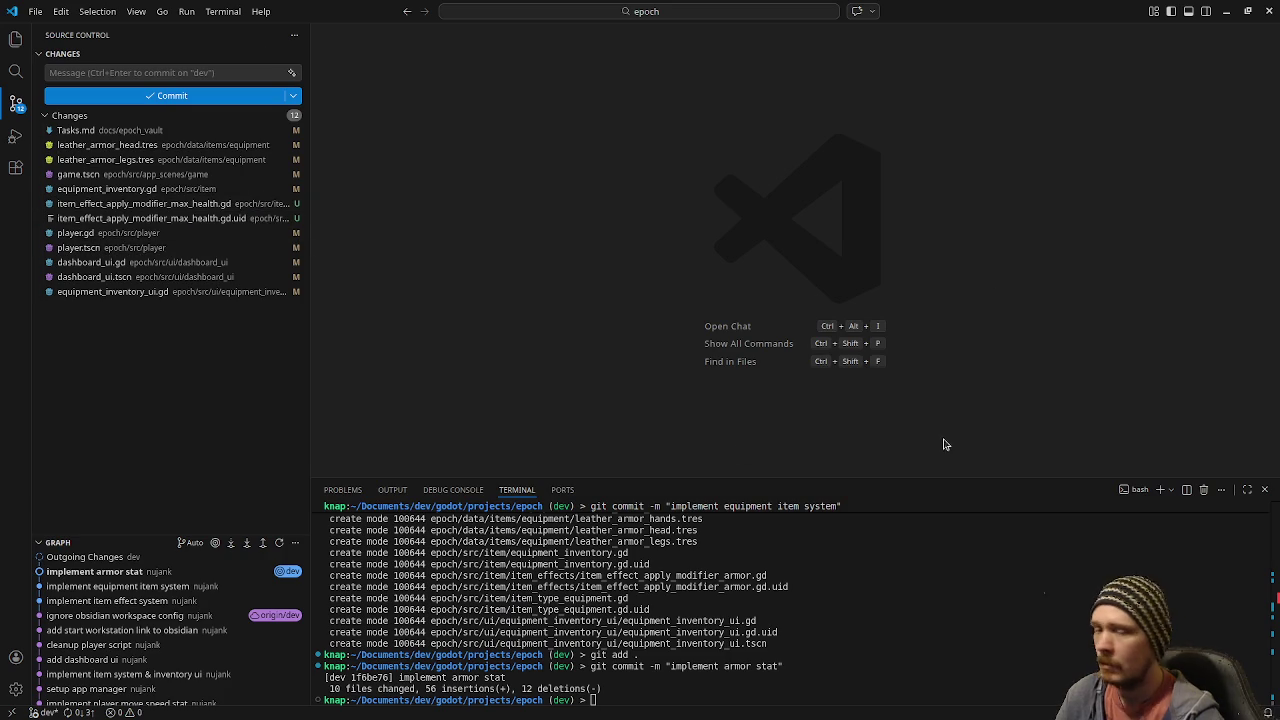
pyautogui.hotkey('alt', 'Tab')
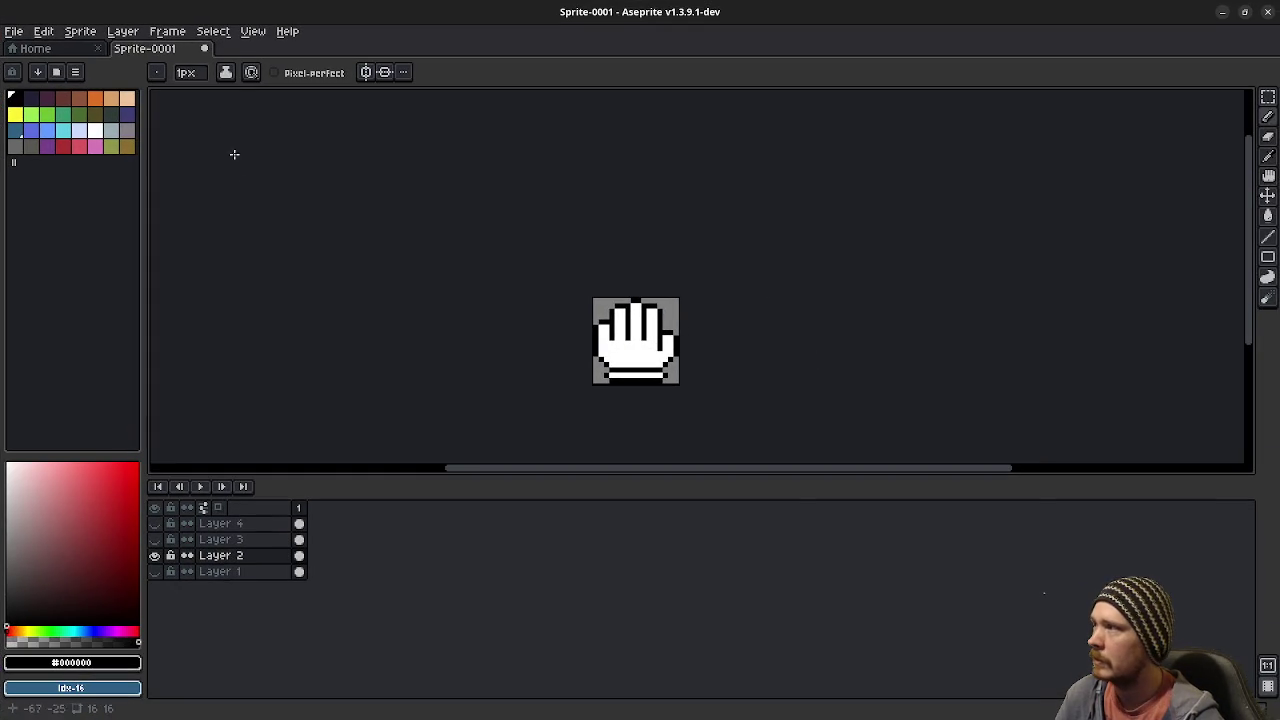
pyautogui.click(1268, 12)
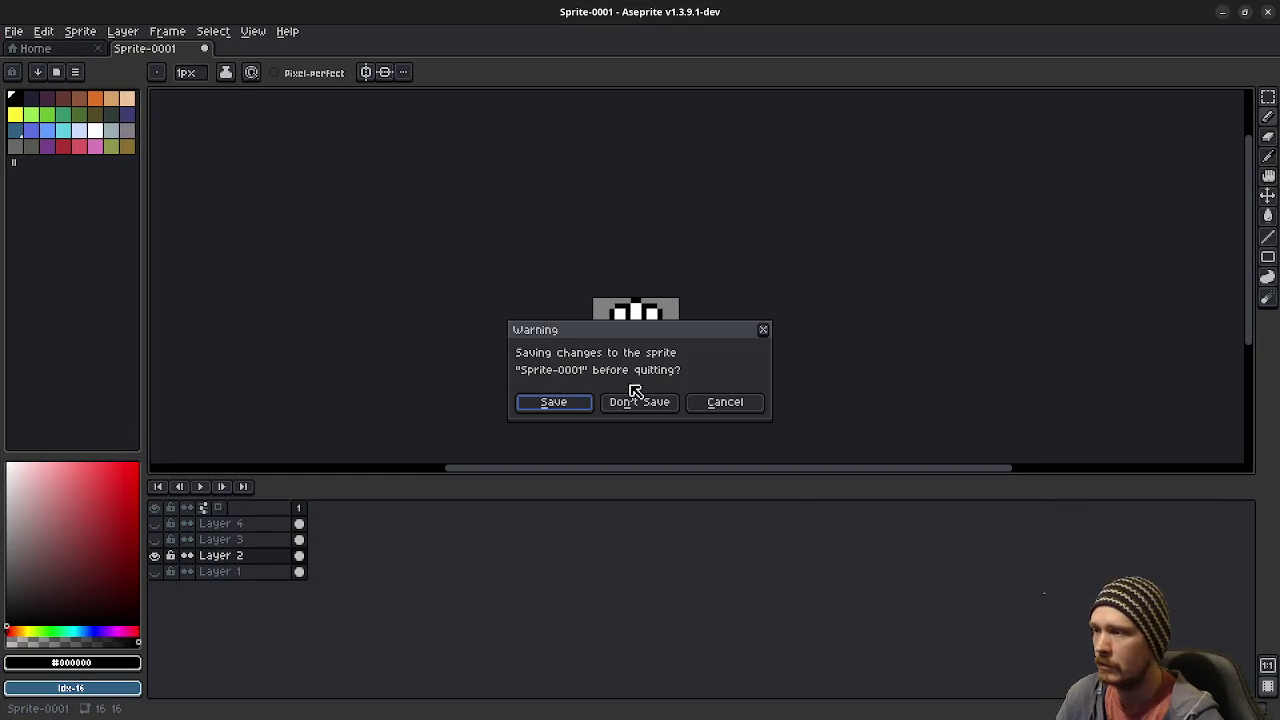
pyautogui.click(642, 404)
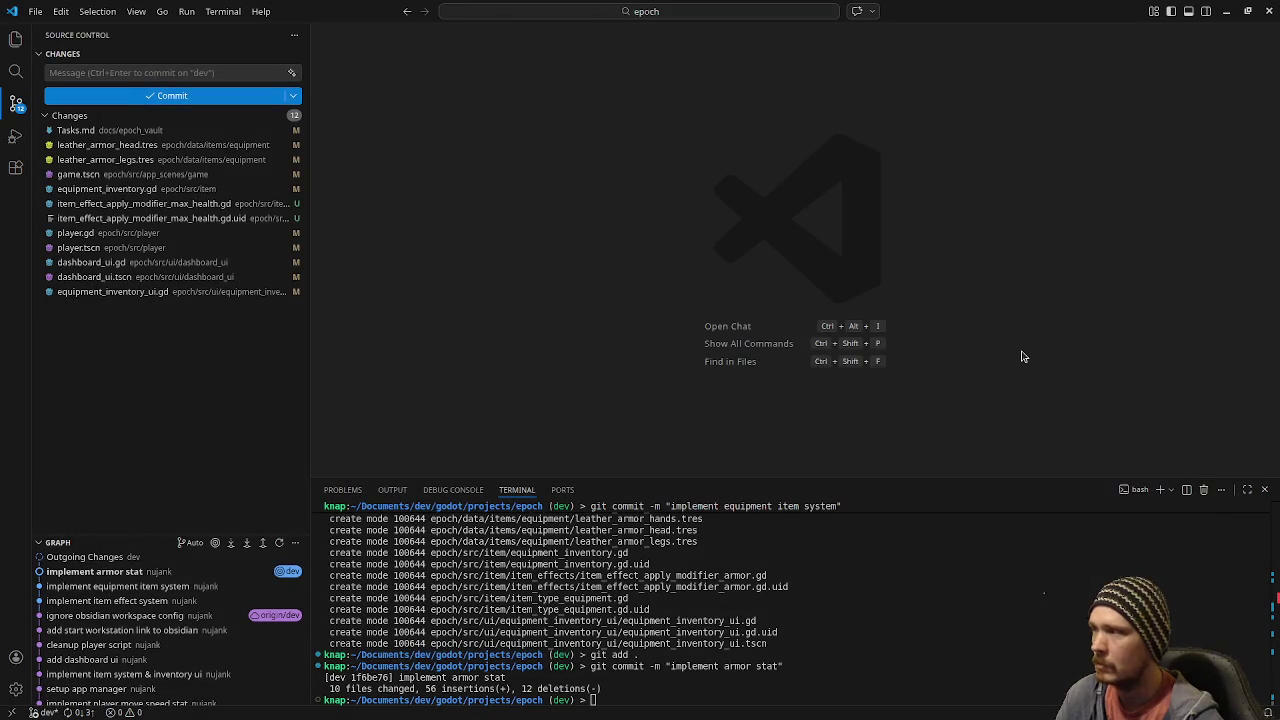
# Minimize Visual Studio Code to reveal the Obsidian Tasks board with its 8 priority cards
pyautogui.click(1226, 12)
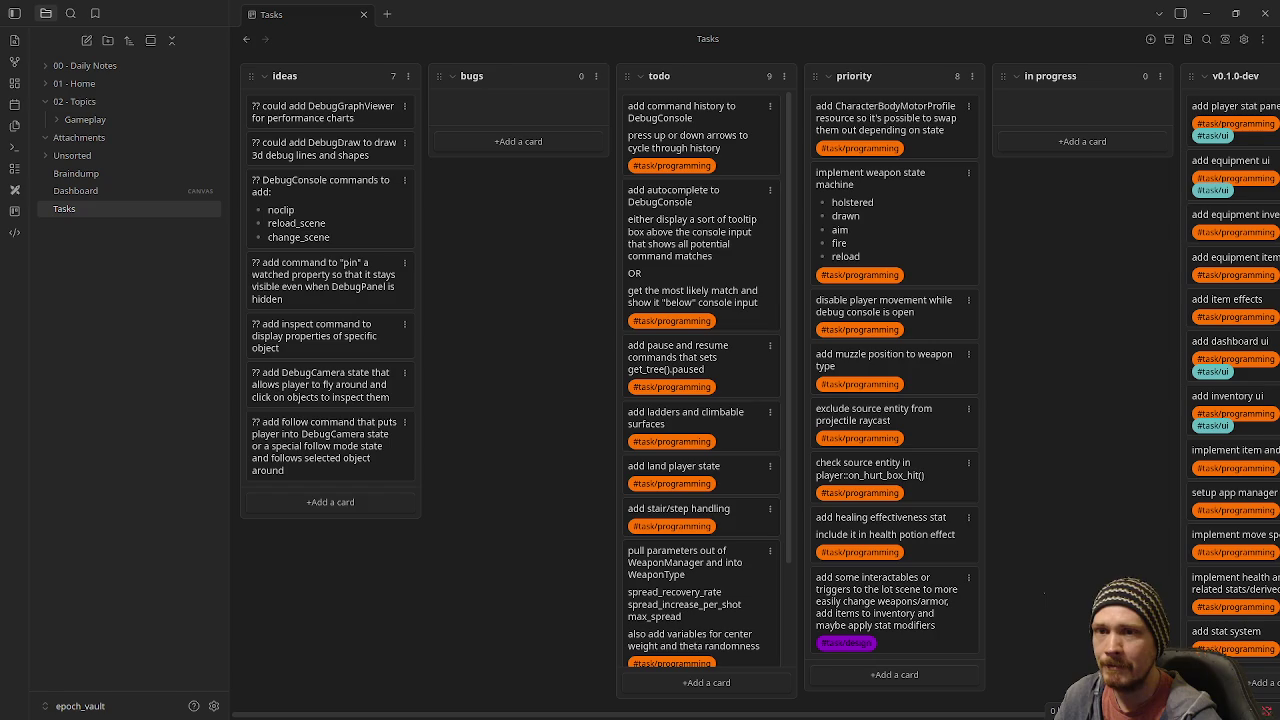
# Switch to Godot and run the Epoch project in its debug window
pyautogui.hotkey('alt', 'Tab')
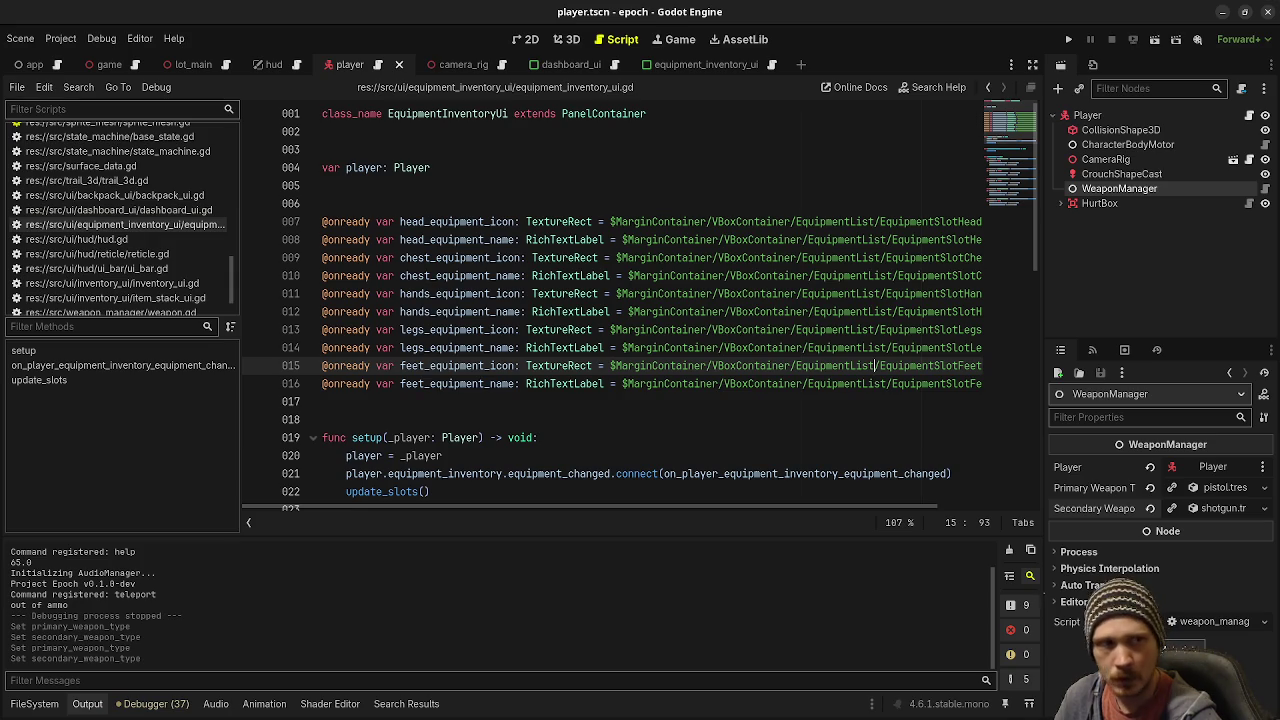
pyautogui.click(1068, 39)
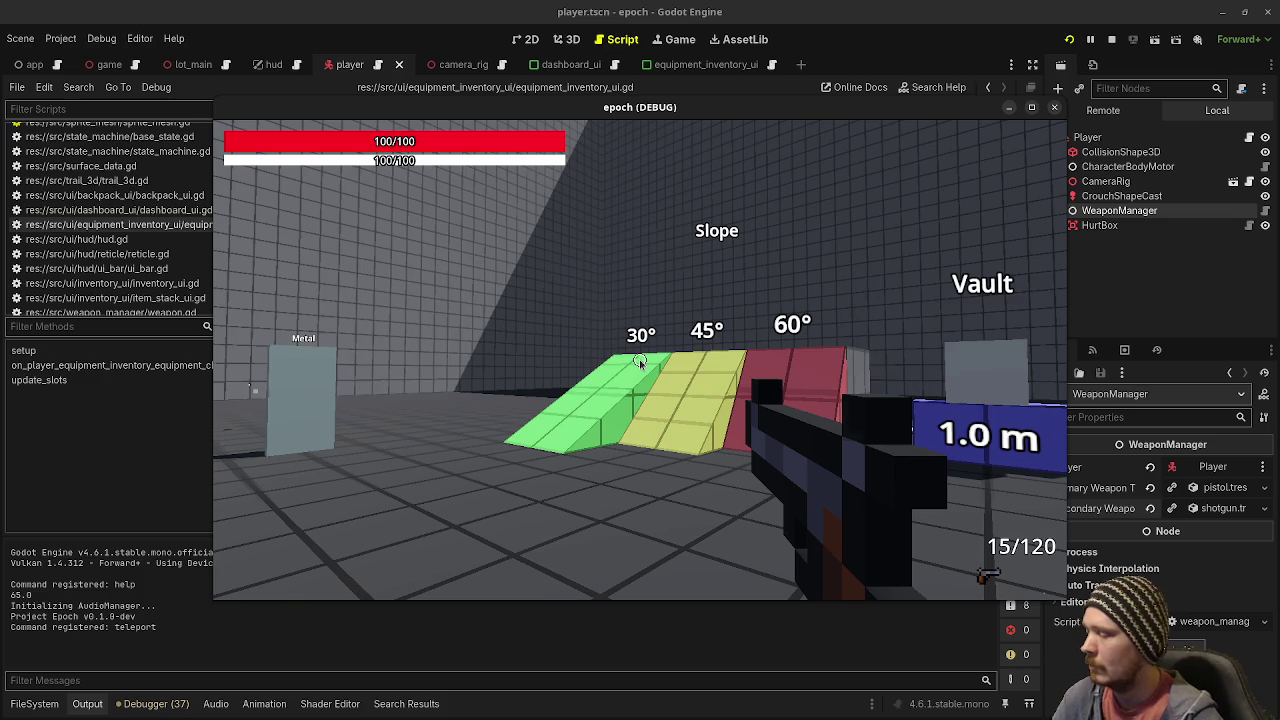
# Open the in-game inventory to show Stats: health 100, stamina 100, speed 1, armor 65
pyautogui.press('Tab')
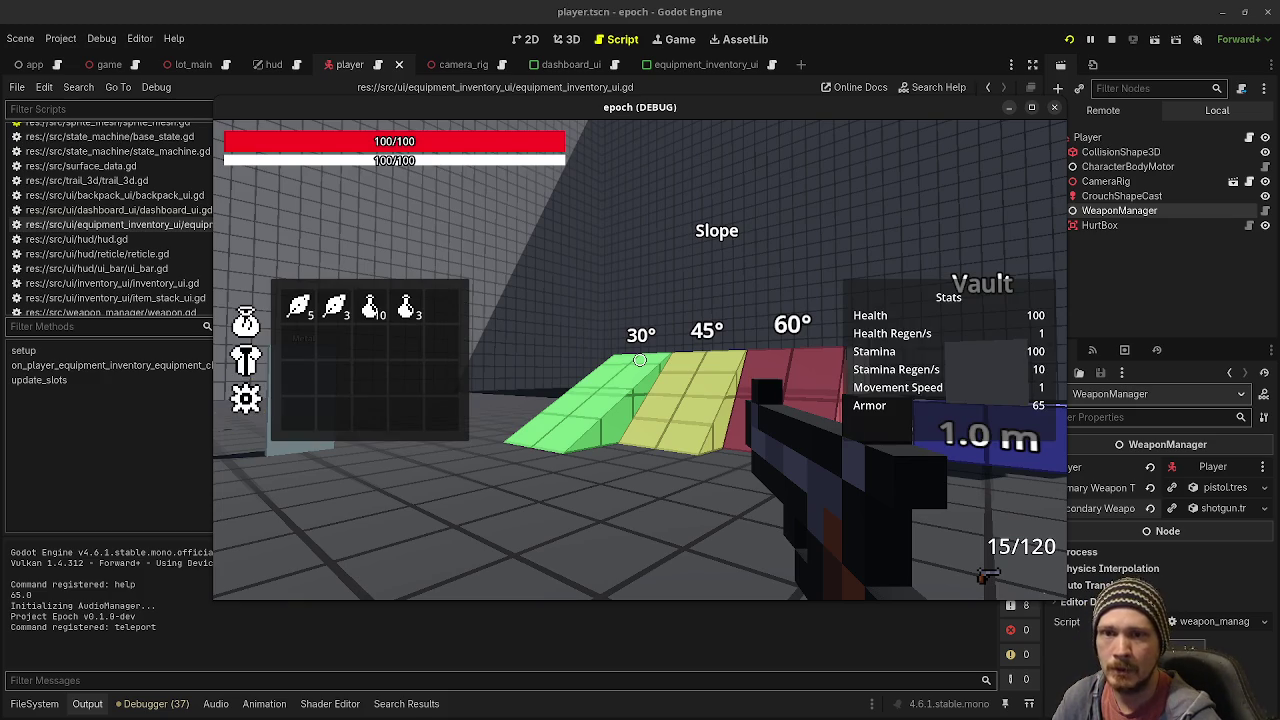